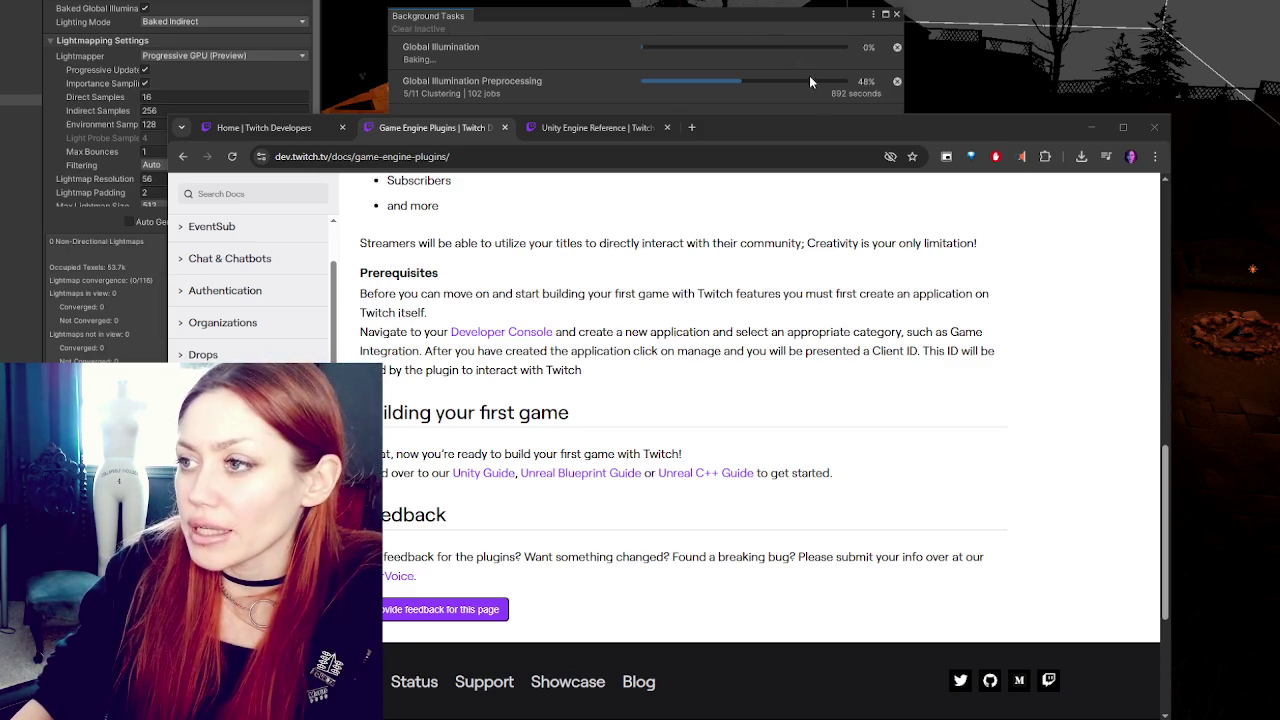
Step: Move the Twitch docs window slightly higher and further left, then refocus it
mouse_move(813, 122)
left_mouse_down()
mouse_move(762, 550)
mouse_move(780, 712)
mouse_move(807, 87)
mouse_move(872, 131)
left_mouse_up()
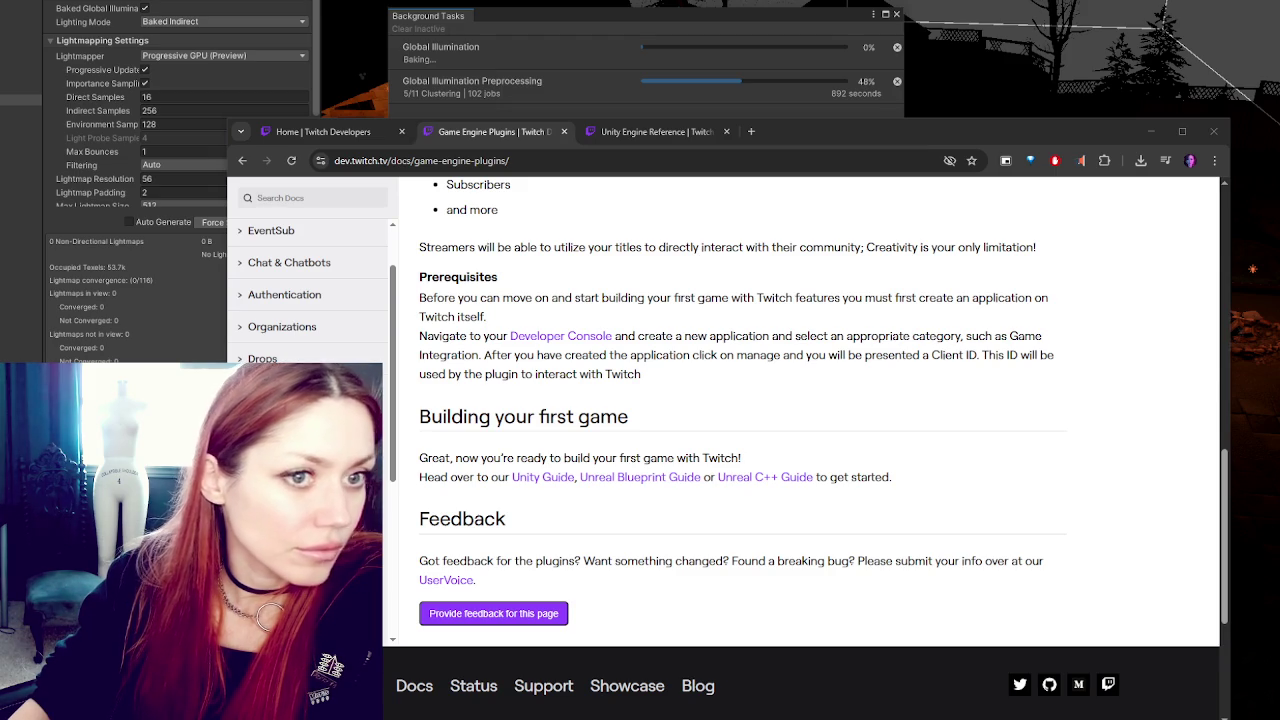
left_click(470, 297)
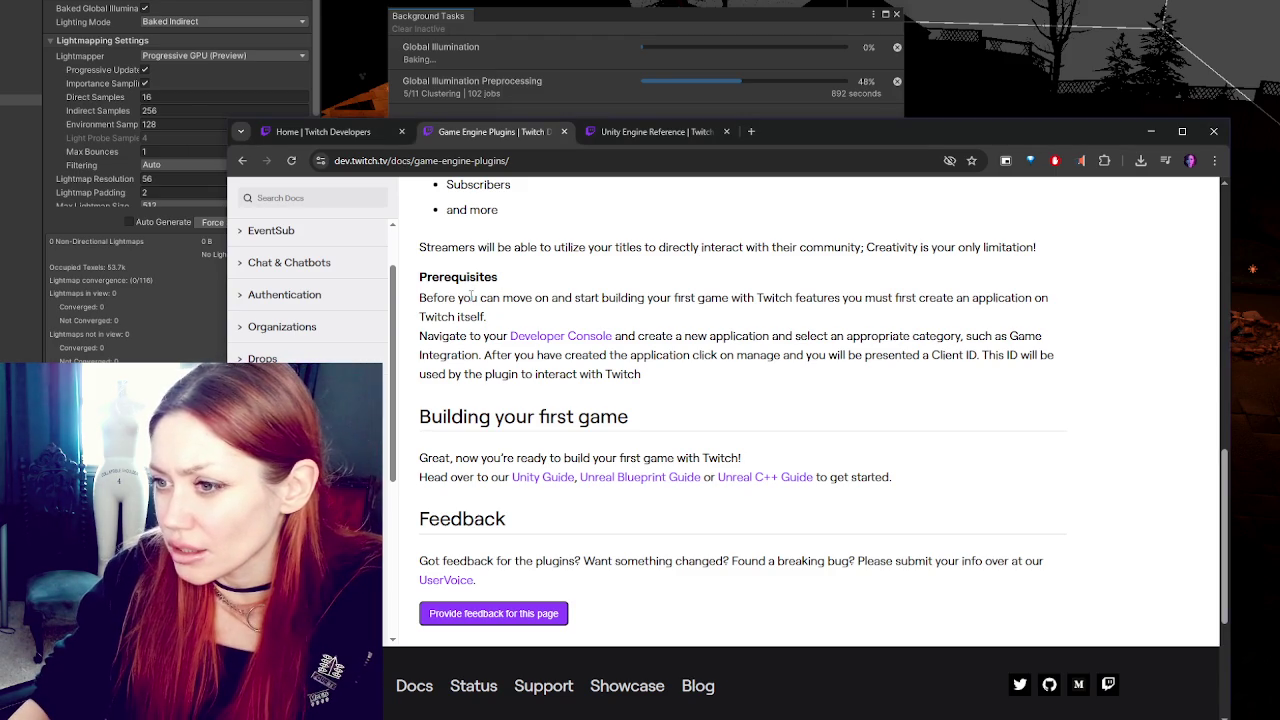
Step: Open the Developer Console link in a new tab and highlight the create-an-application sentence
right_click(556, 343)
left_click(600, 352)
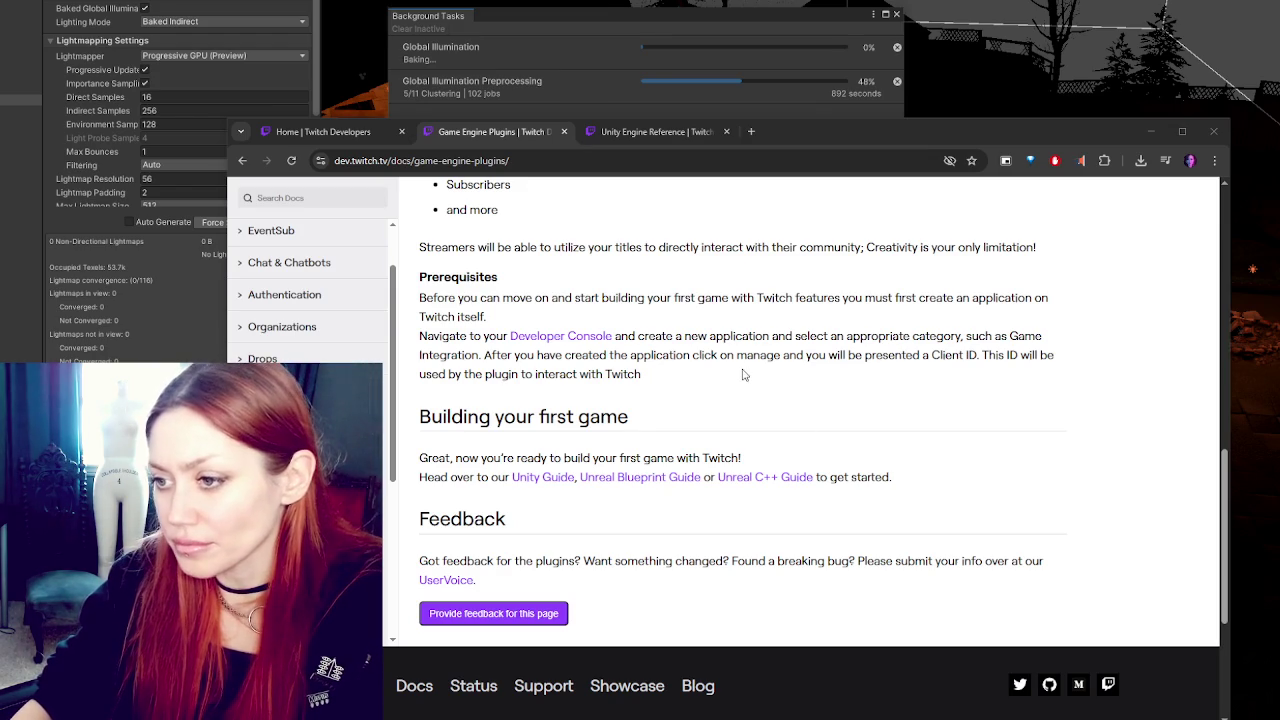
mouse_move(445, 297)
left_mouse_down()
mouse_move(1050, 300)
mouse_move(487, 317)
left_mouse_up()
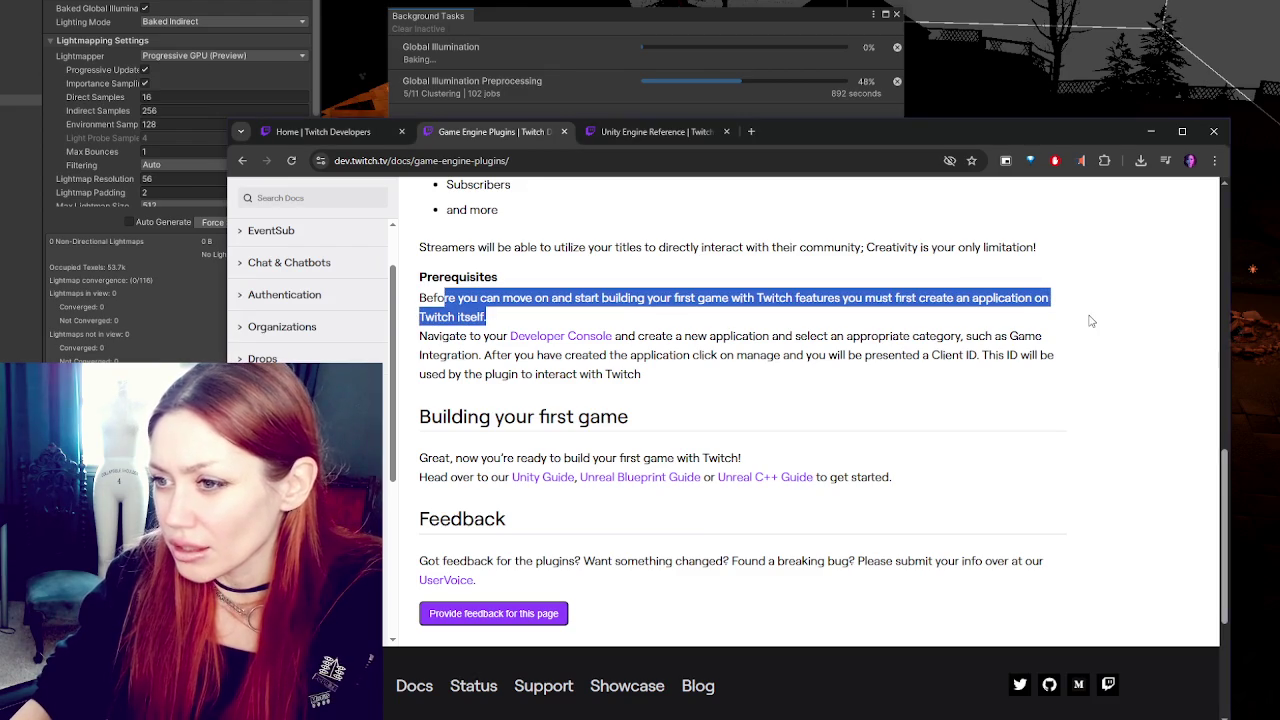
Step: Highlight 'and create a new application and select an appropriate category' in Prerequisites
left_click_drag(621, 337, 926, 338)
key("alt+Tab")
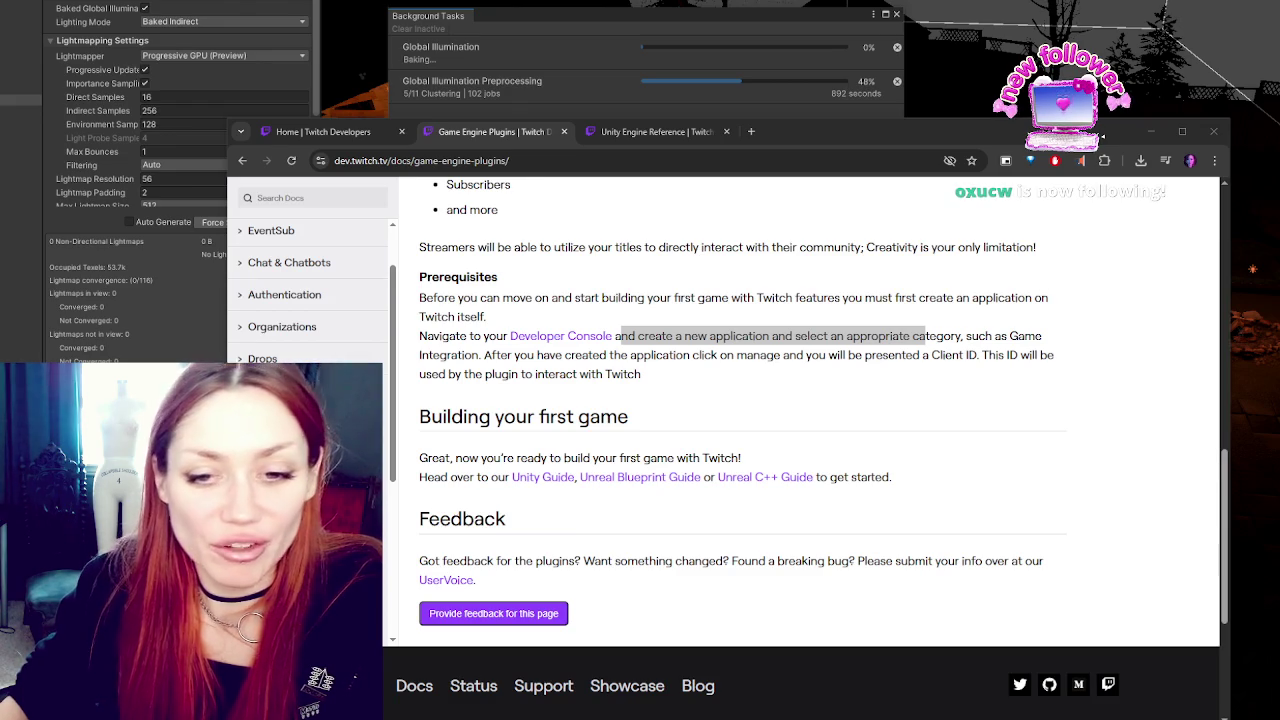
Step: Minimize the docs window to reveal Unity's lighting bake at 48%
left_click(915, 128)
key("super+Down")
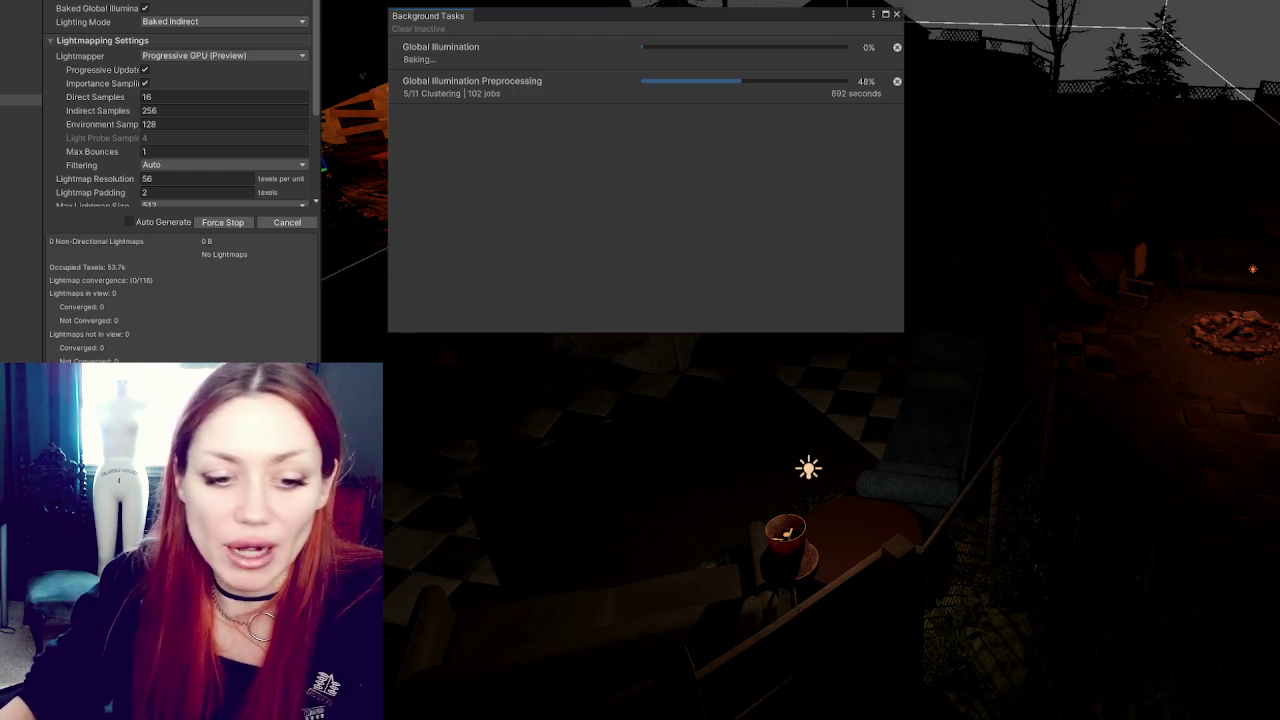
Step: Switch back to the Twitch docs browser window
key("alt+Tab")
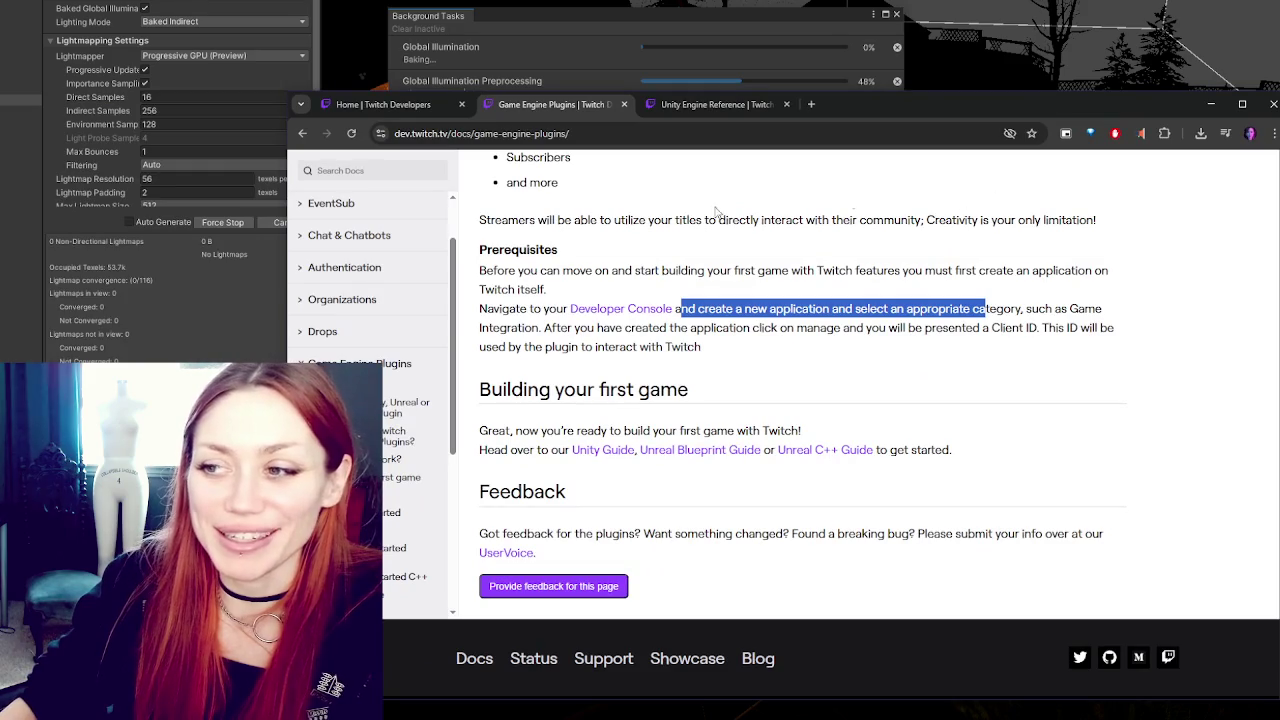
Step: Scroll through the Game Engine Plugins overview
scroll(991, 366, "up", 8)
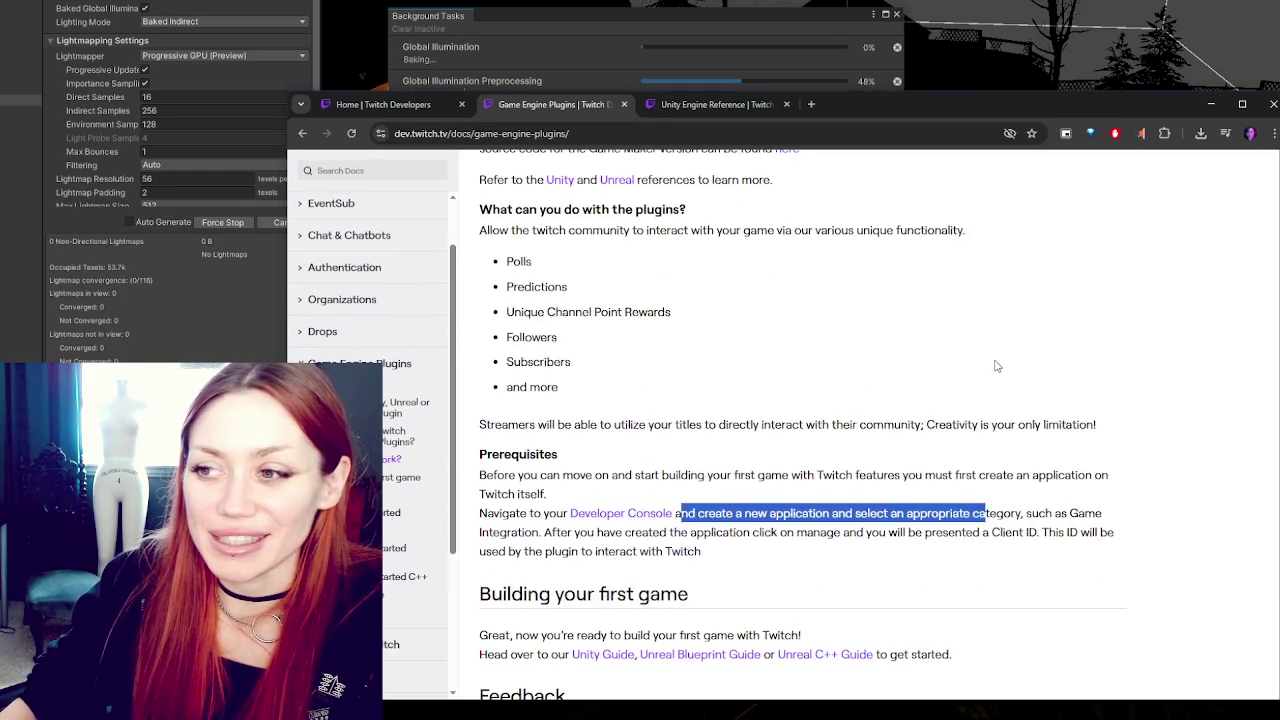
scroll(1002, 365, "up", 2)
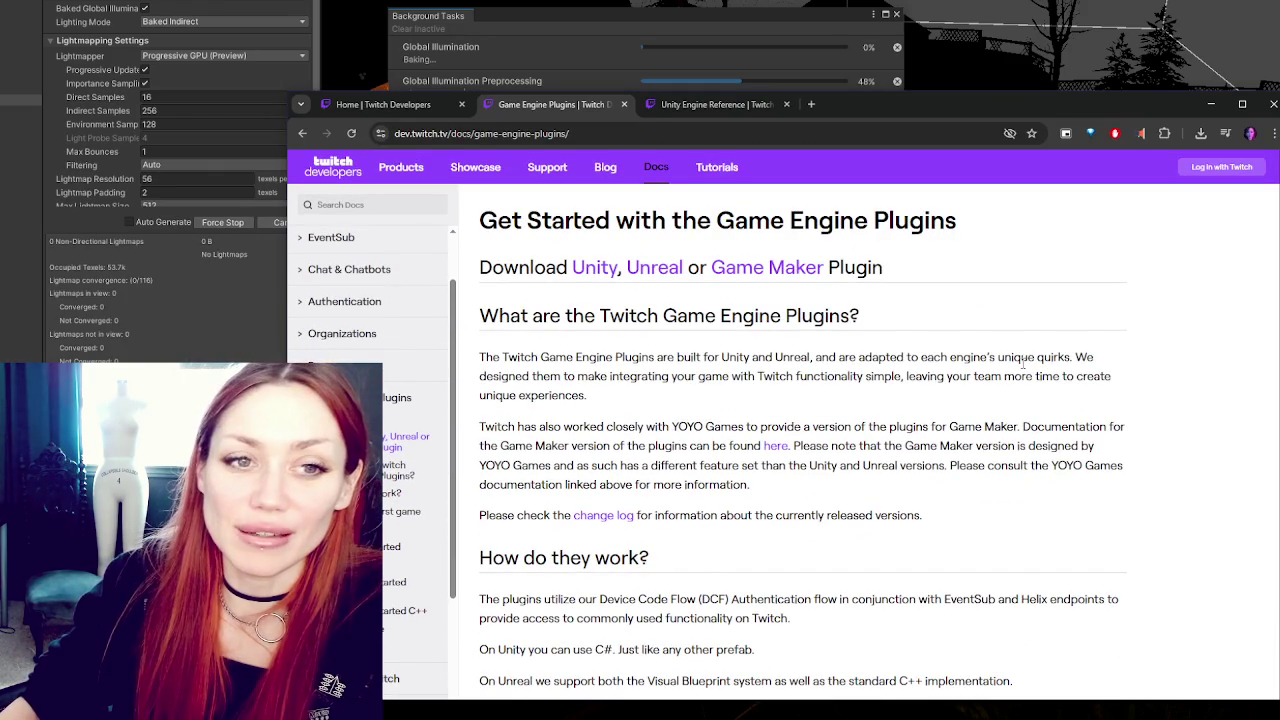
scroll(1022, 376, "down", 5)
scroll(999, 415, "up", 1)
Step: Shrink the docs window, set it lower over Unity, then nudge it slightly up
mouse_move(999, 112)
left_mouse_down()
mouse_move(822, 534)
mouse_move(896, 160)
left_mouse_up()
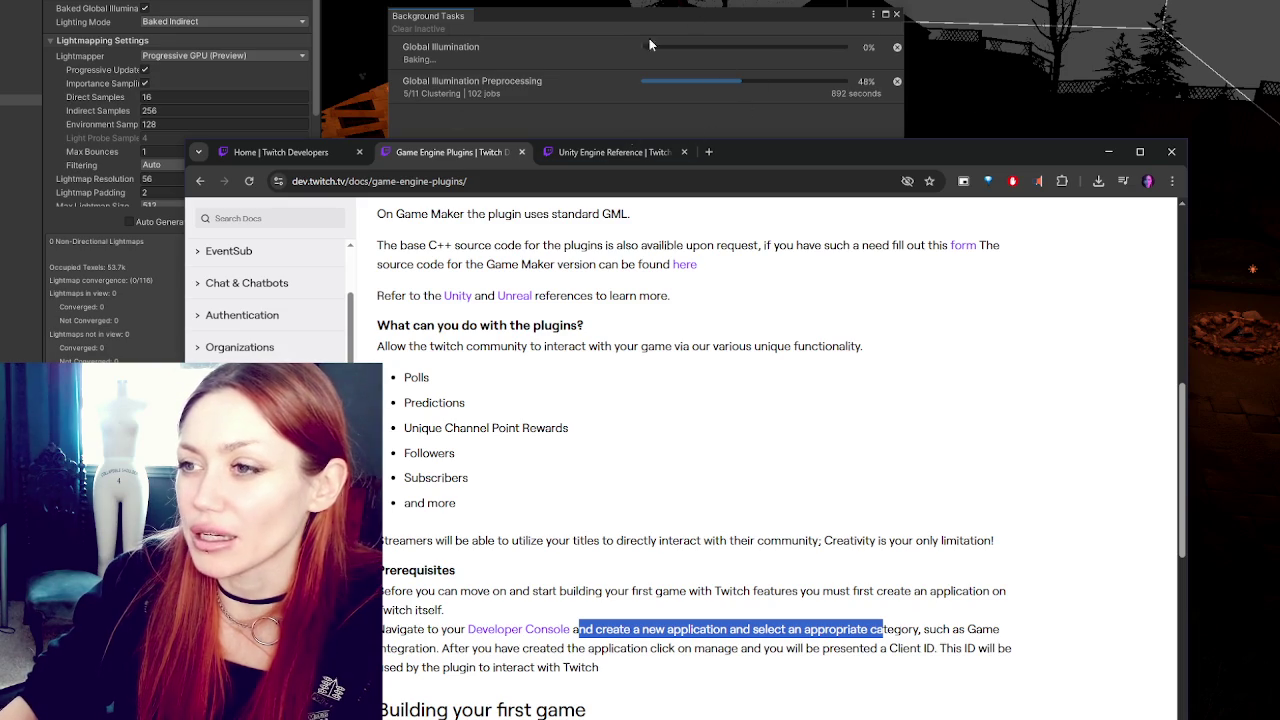
left_click_drag(745, 162, 753, 135)
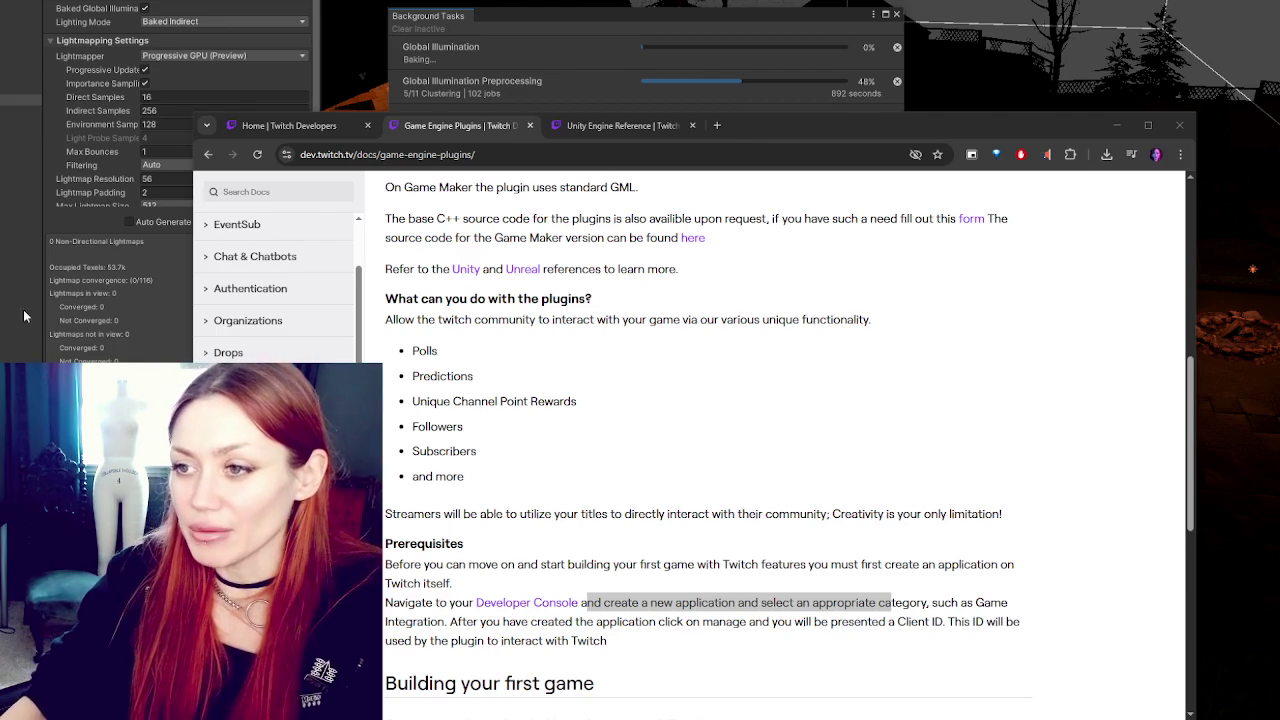
scroll(1000, 430, "up", 2)
scroll(799, 274, "up", 1)
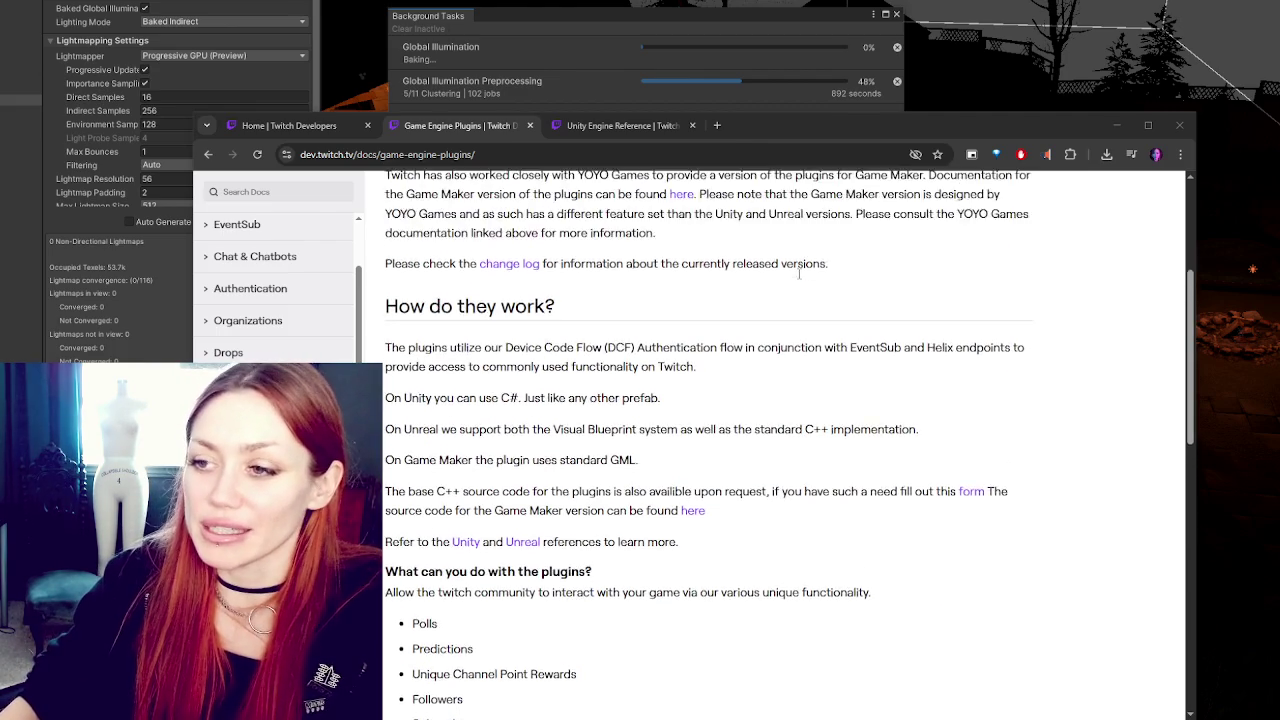
scroll(799, 274, "up", 2)
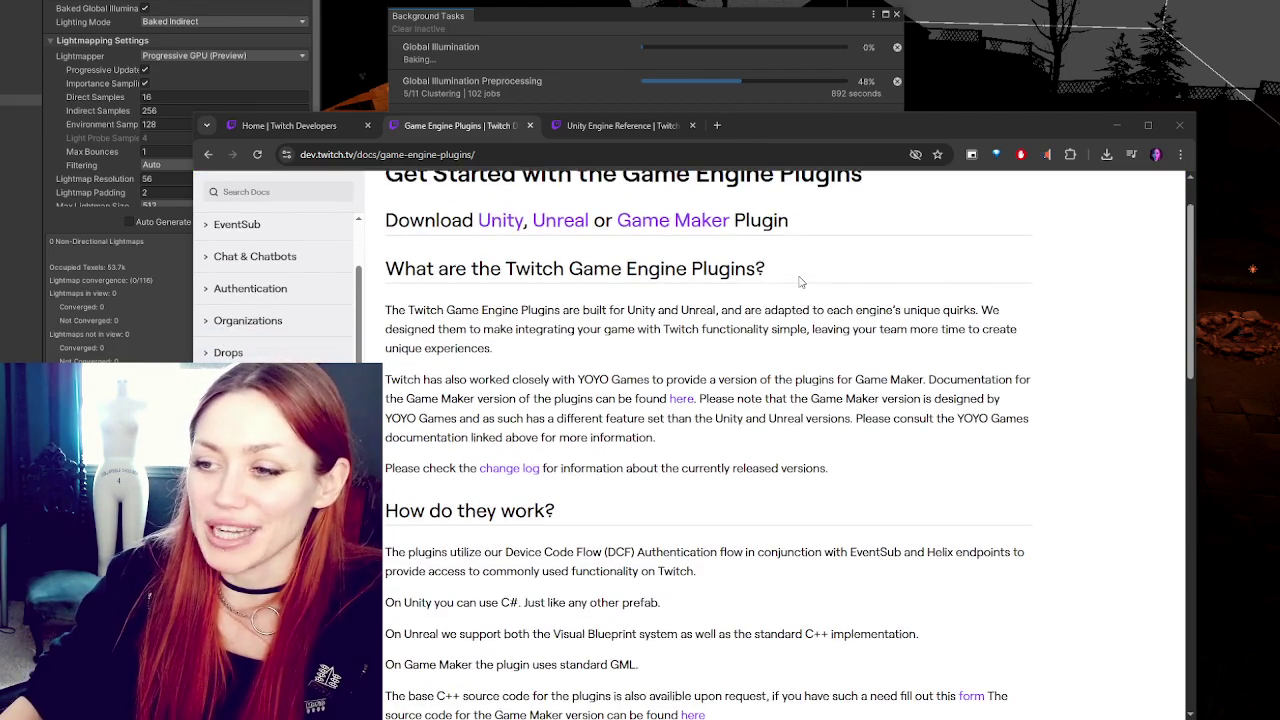
scroll(799, 281, "down", 5)
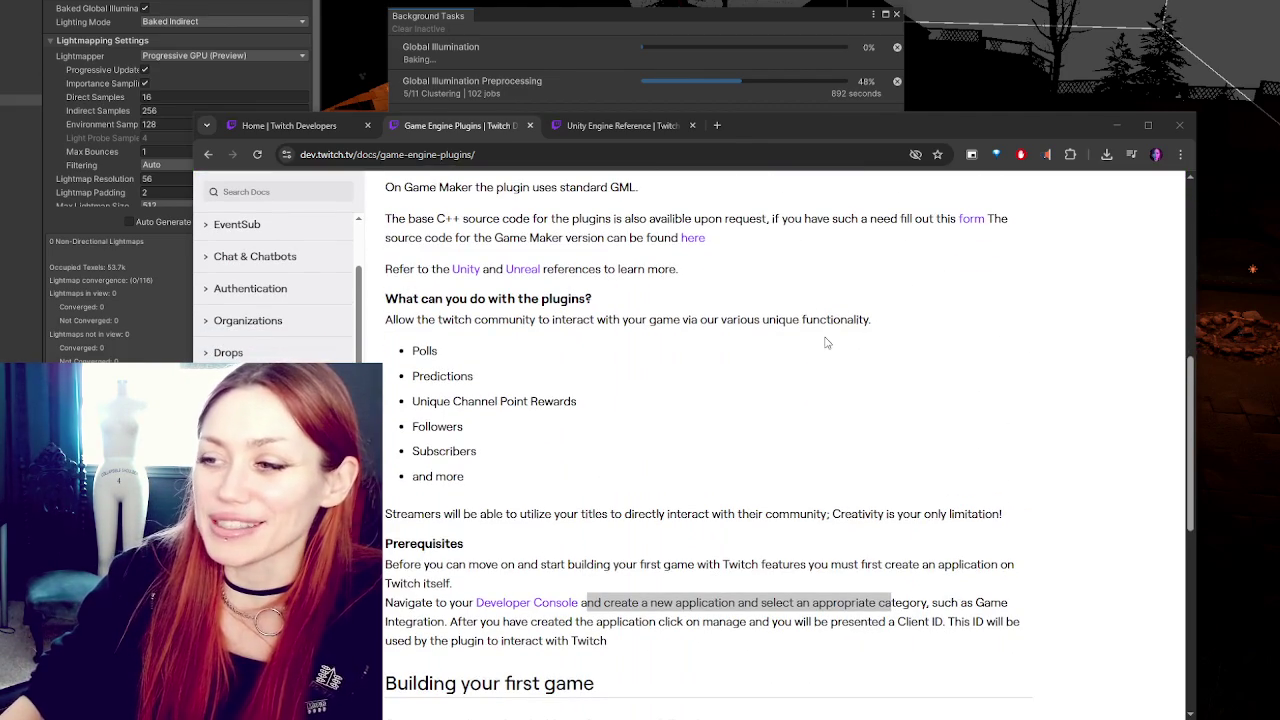
scroll(826, 343, "down", 5)
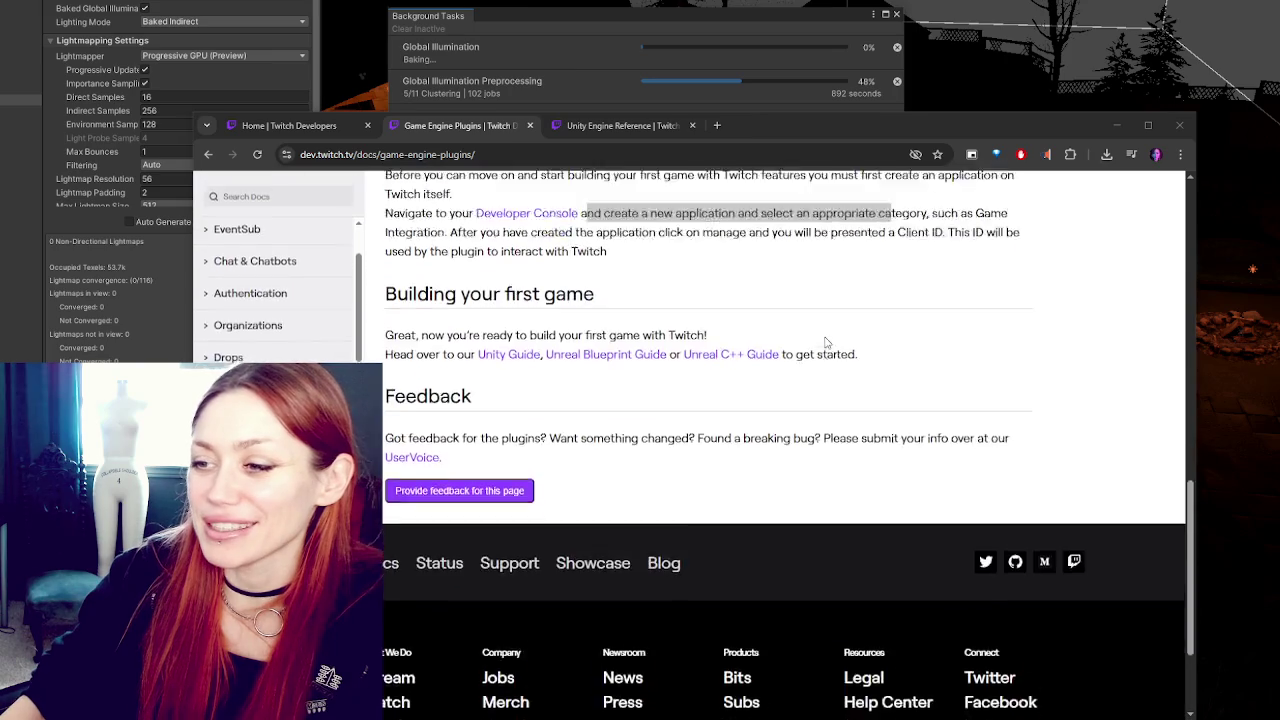
scroll(826, 343, "up", 7)
scroll(826, 343, "down", 3)
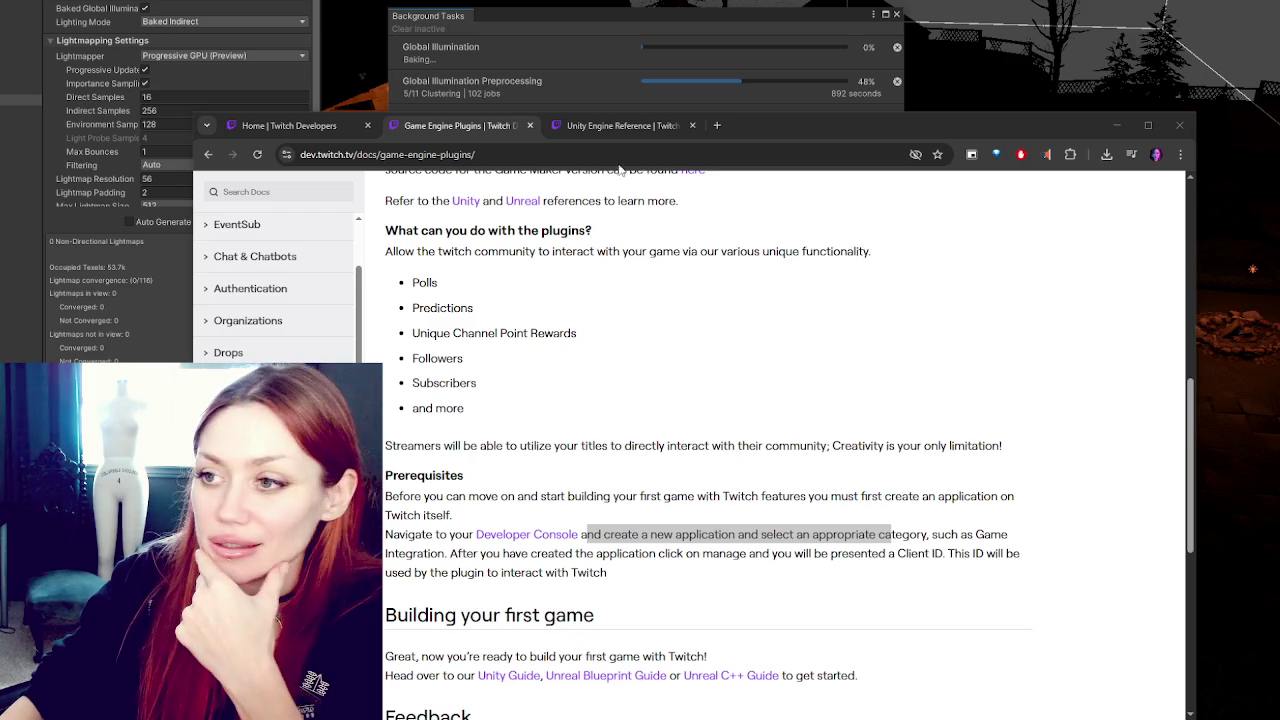
left_click(337, 127)
Step: Back on Game Engine Plugins, copy the Developer Console link address from Prerequisites
left_click(603, 125)
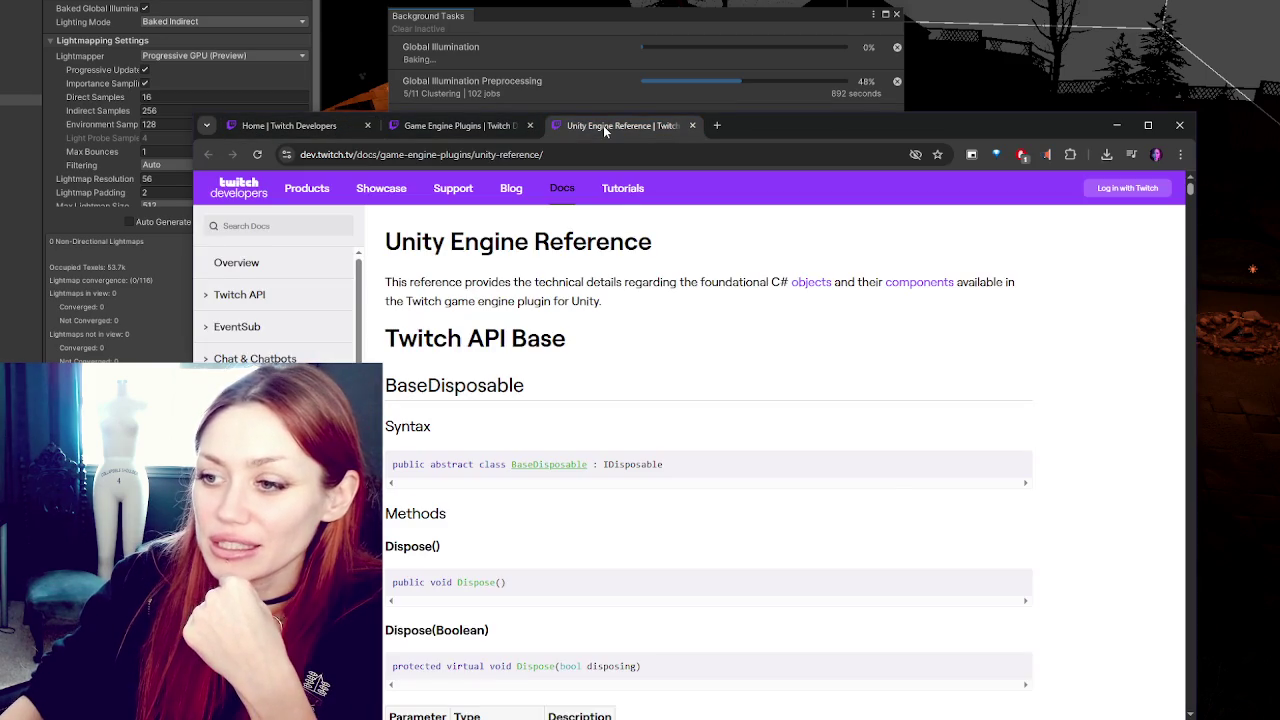
left_click(440, 125)
scroll(585, 460, "down", 1)
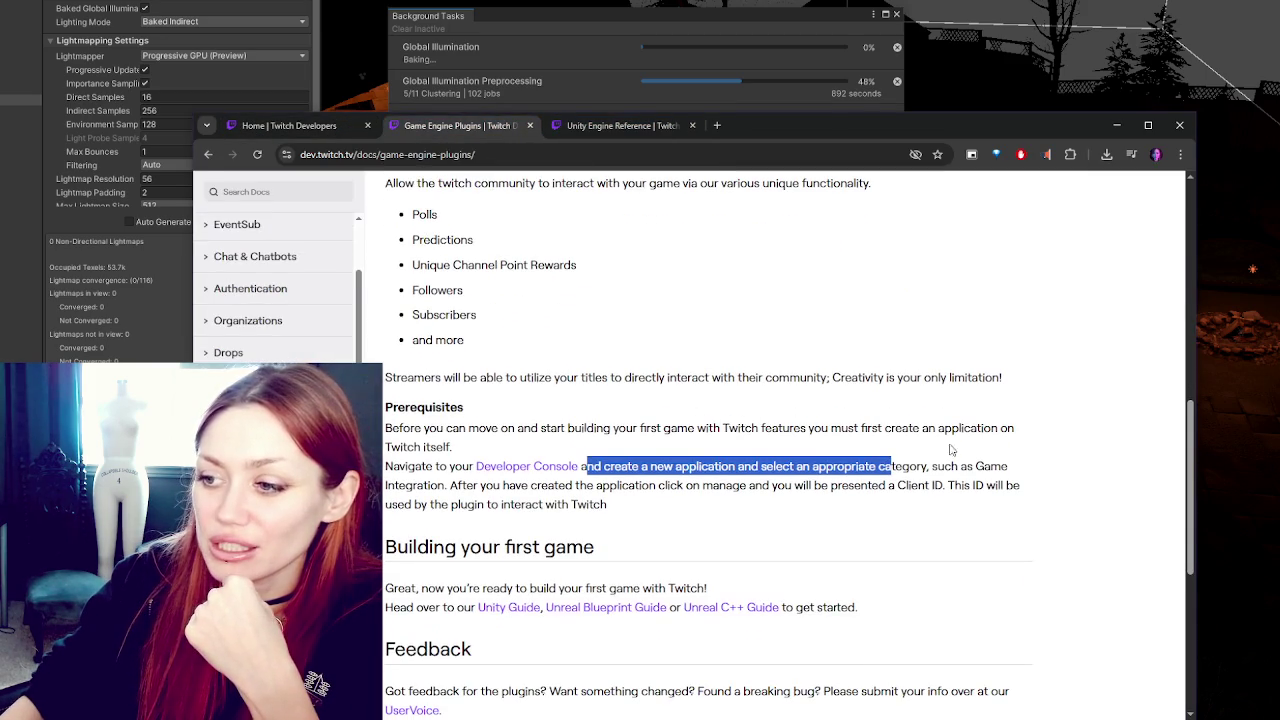
right_click(536, 470)
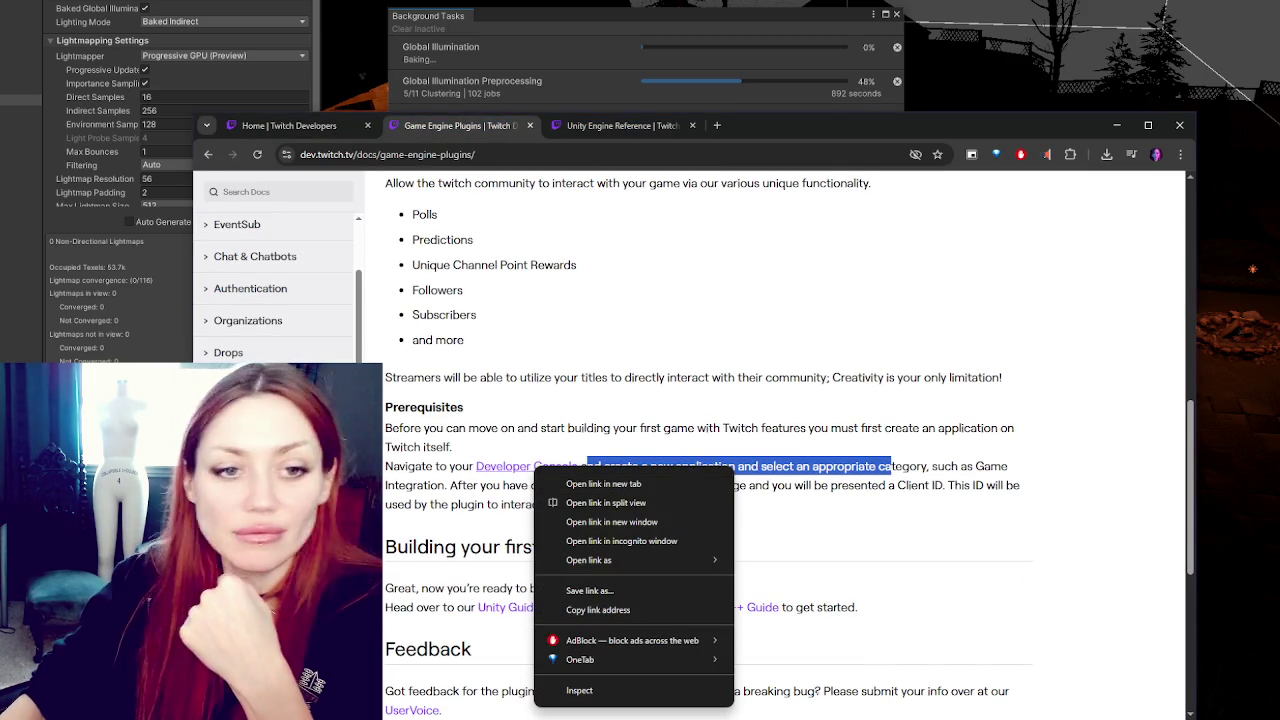
left_click(616, 610)
key("alt+Tab")
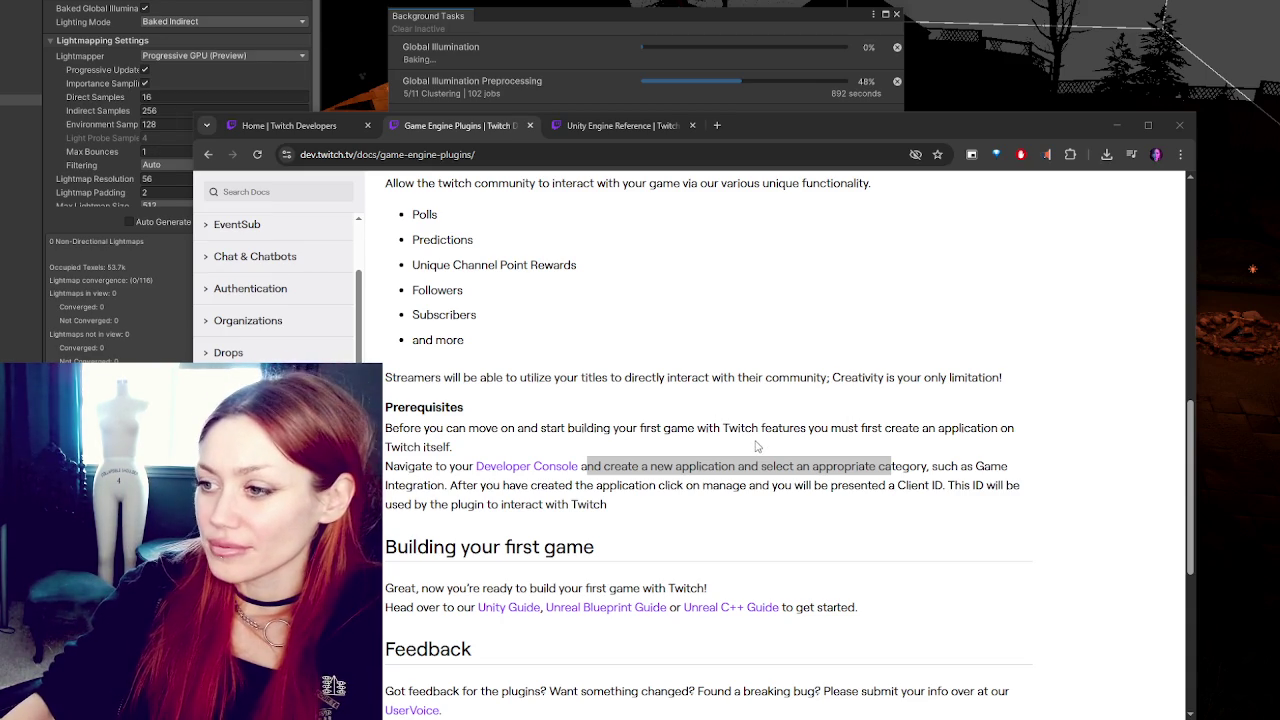
scroll(757, 446, "down", 2)
Step: Select the Prerequisites text from 'such as Game Integration' through the Client ID sentences
double_click(748, 261)
triple_click(750, 262)
left_click(994, 256)
mouse_move(931, 262)
left_mouse_down()
mouse_move(1015, 274)
mouse_move(700, 302)
left_mouse_up()
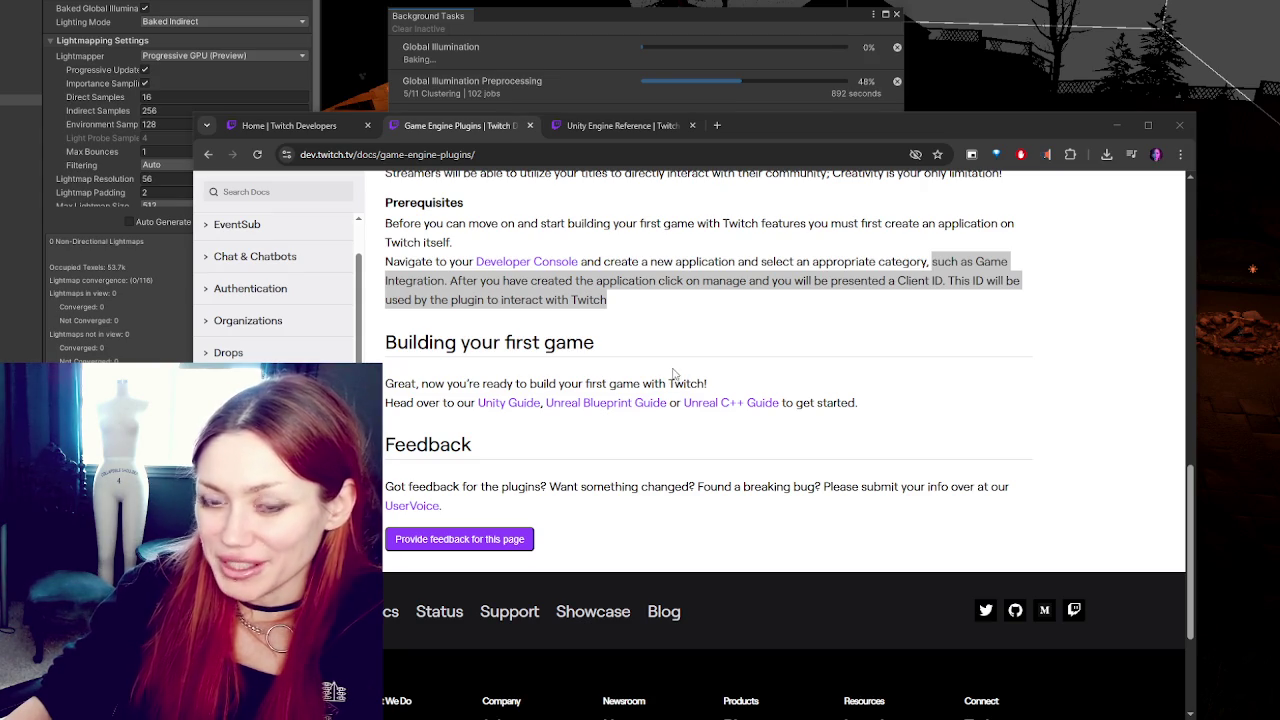
scroll(780, 350, "up", 1)
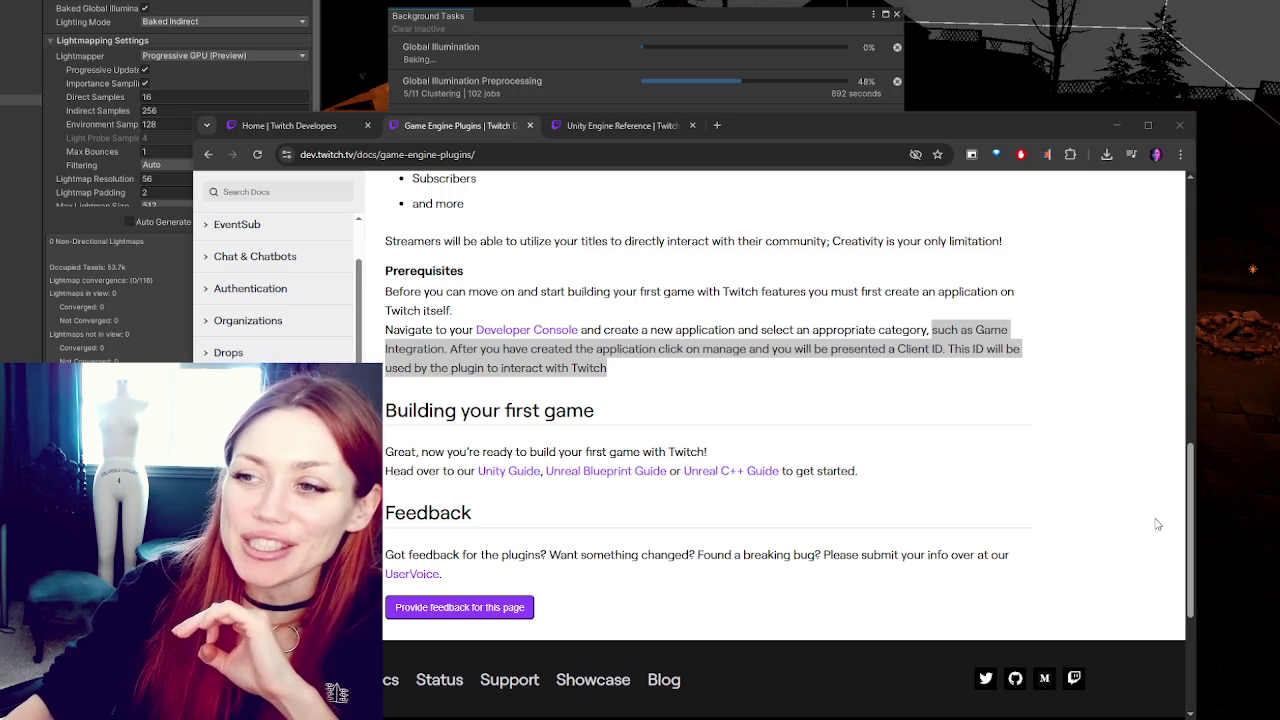
Step: Nudge the browser window slightly up and left, then switch away from it
left_click(1038, 126)
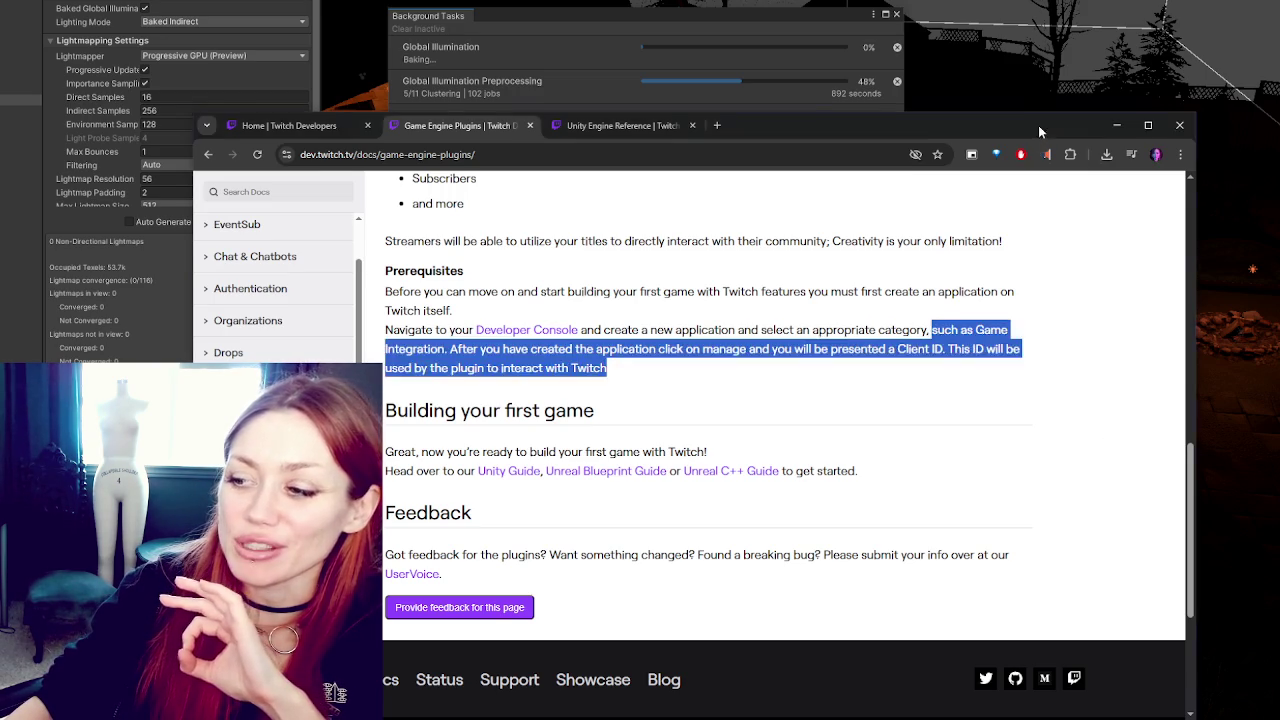
left_click_drag(1038, 126, 1016, 107)
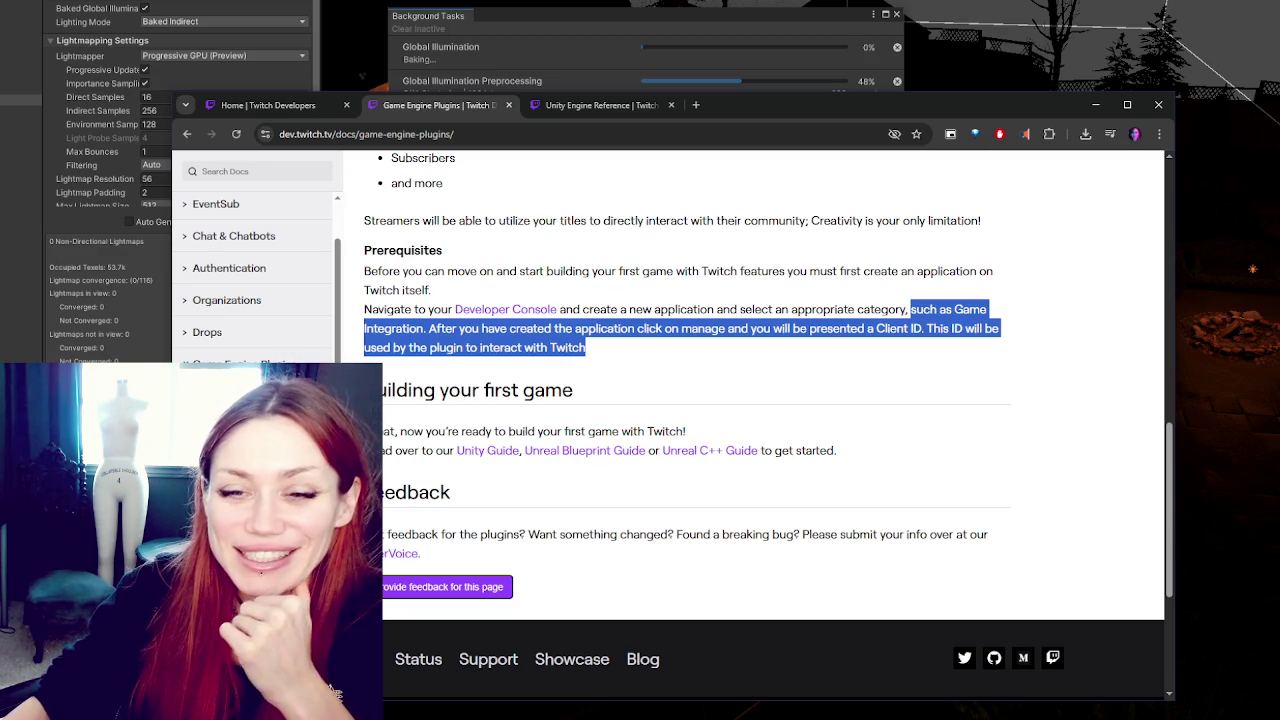
left_click(335, 690)
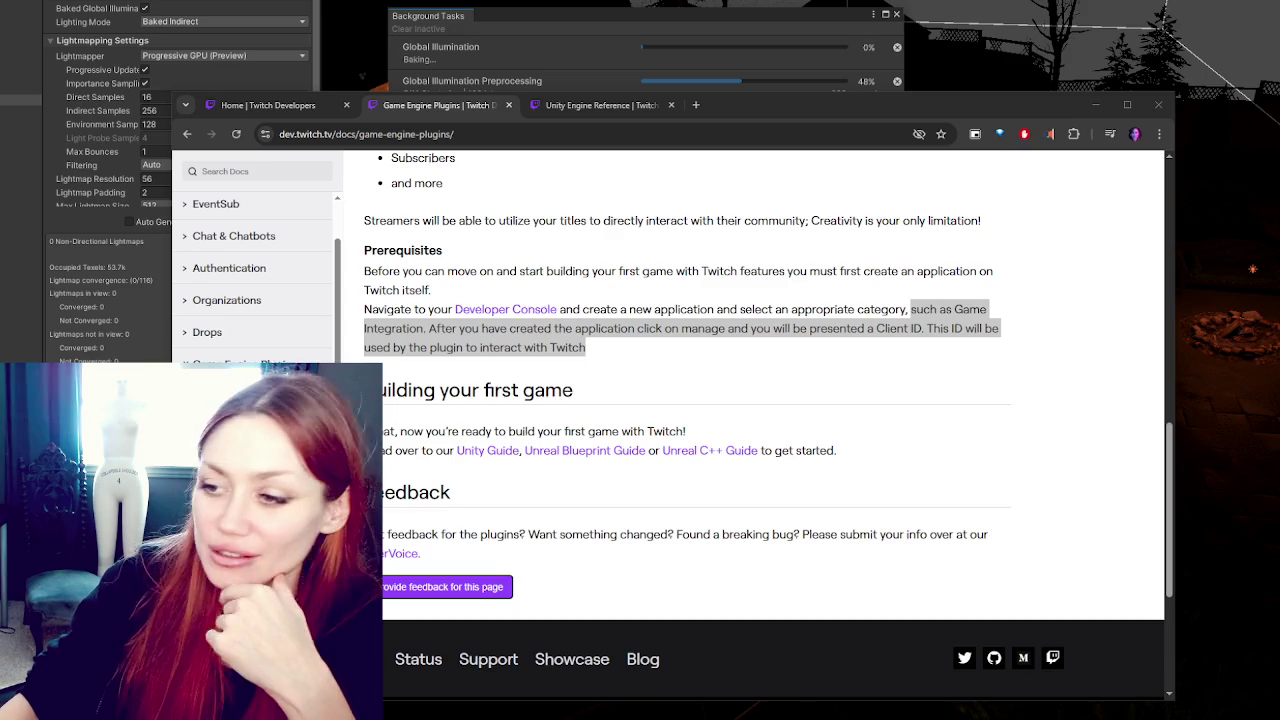
Step: Clear the text selection in the Prerequisites section
left_click(1004, 387)
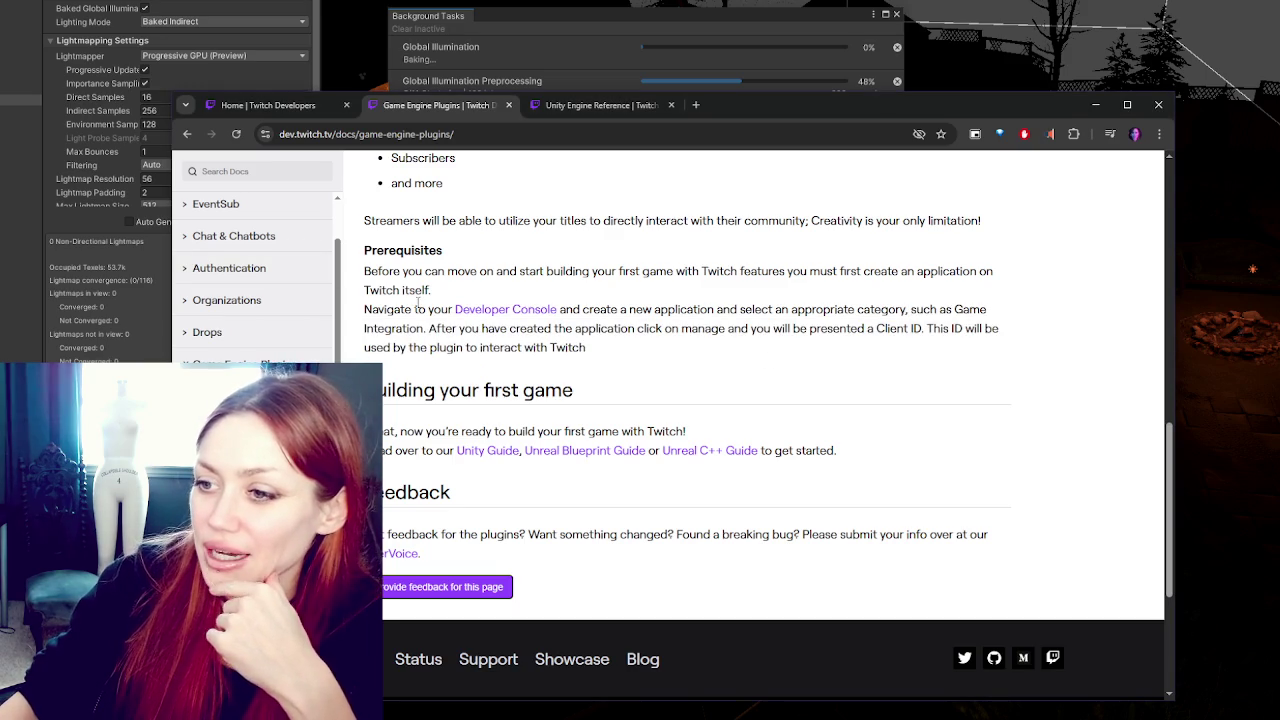
Step: Highlight the sentence about getting the Client ID in Prerequisites
left_click_drag(453, 328, 898, 331)
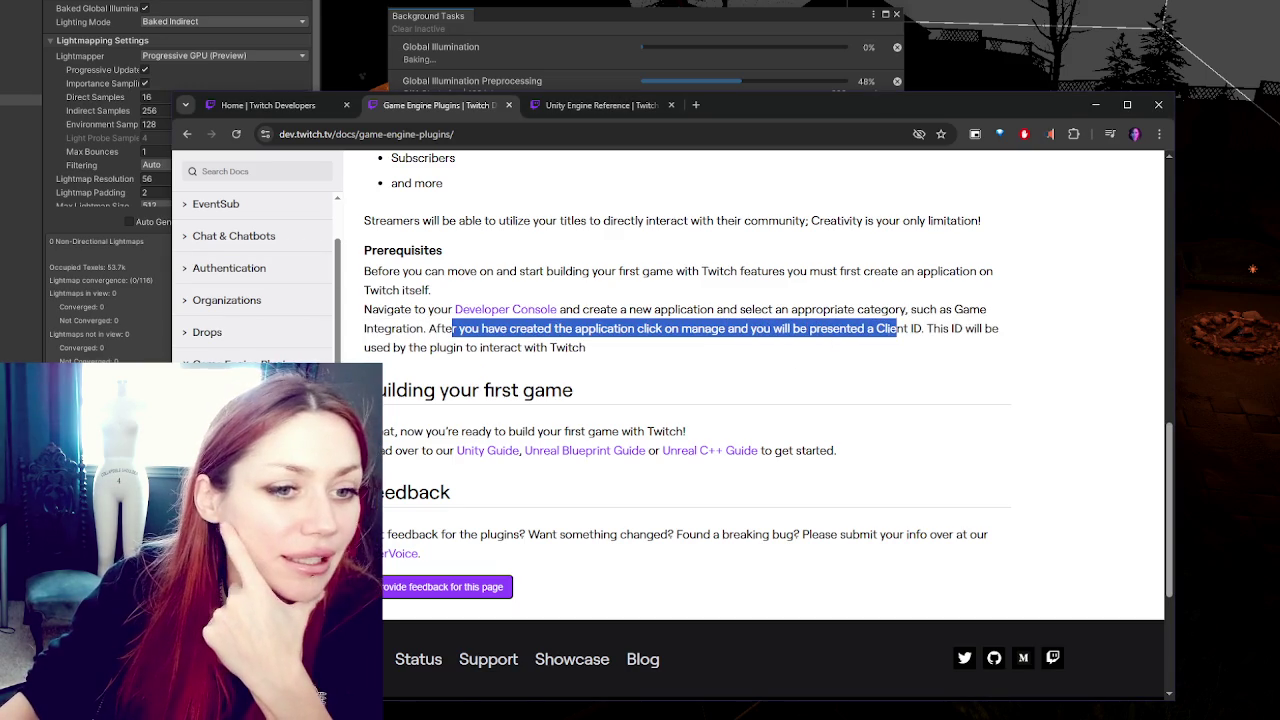
key("alt+Tab")
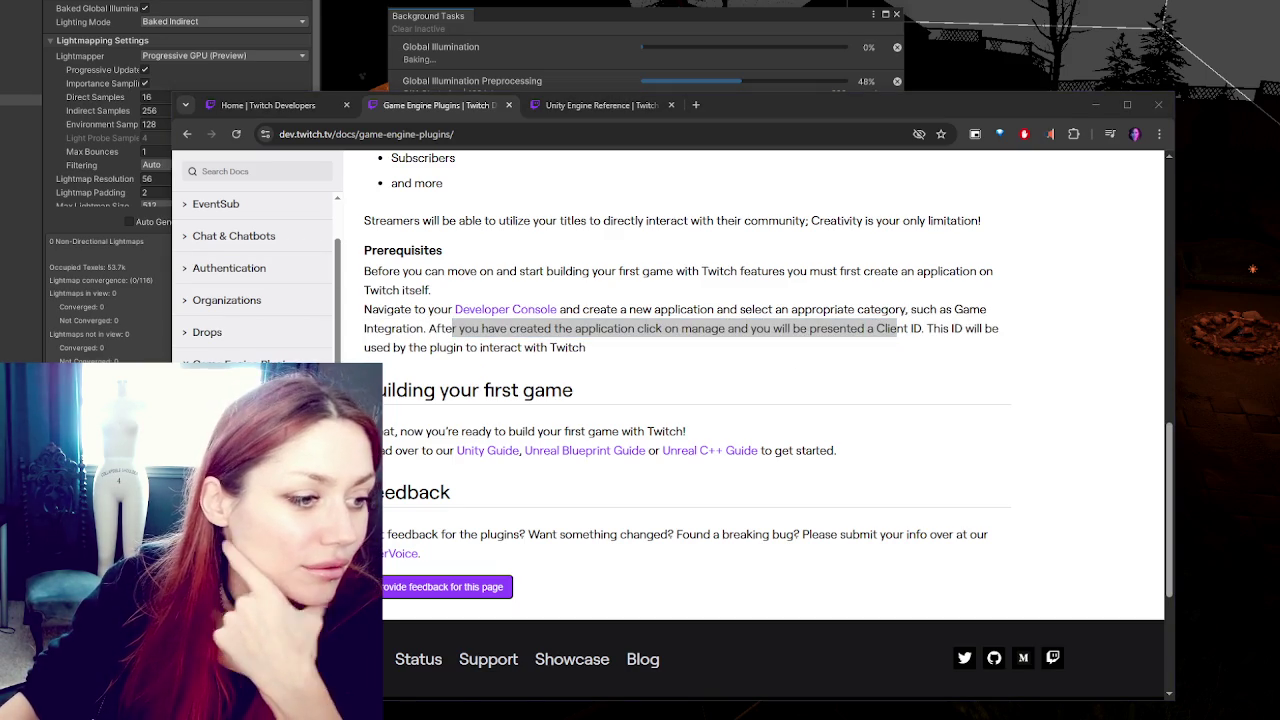
left_click(974, 410)
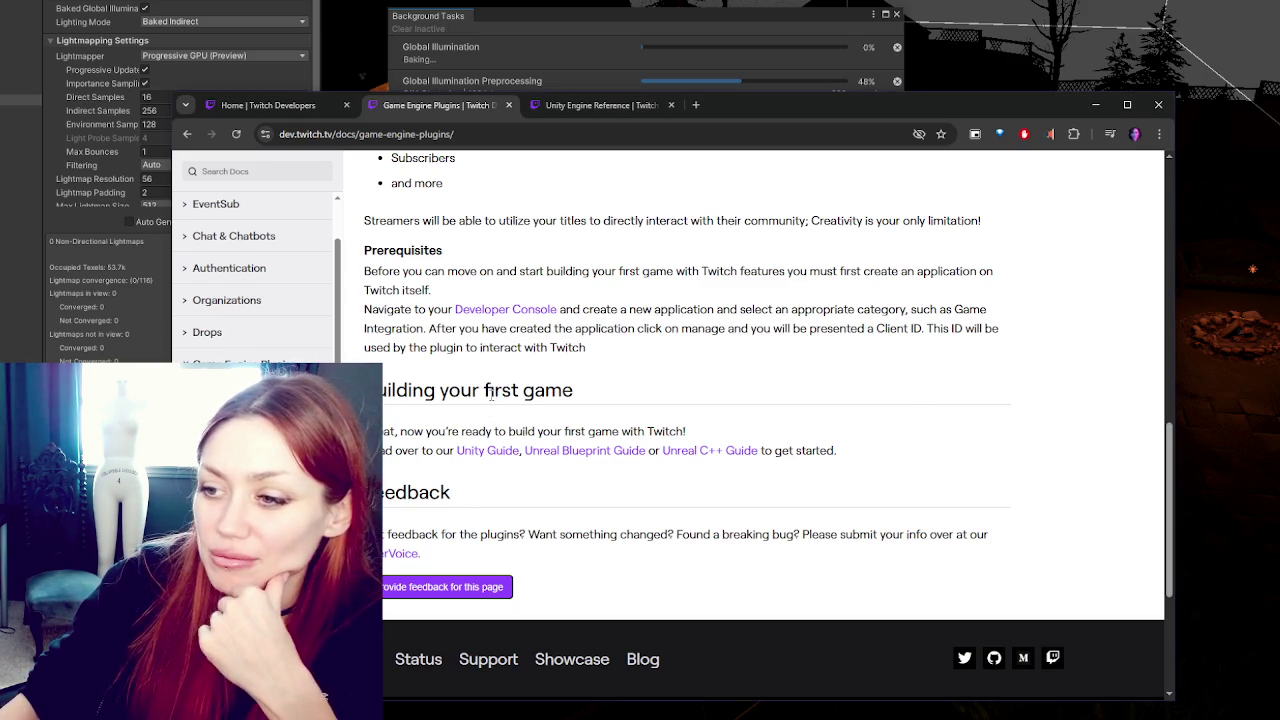
Step: Open the Unity Guide link in a new tab and go to the Unity Getting Started guide
scroll(620, 325, "down", 2)
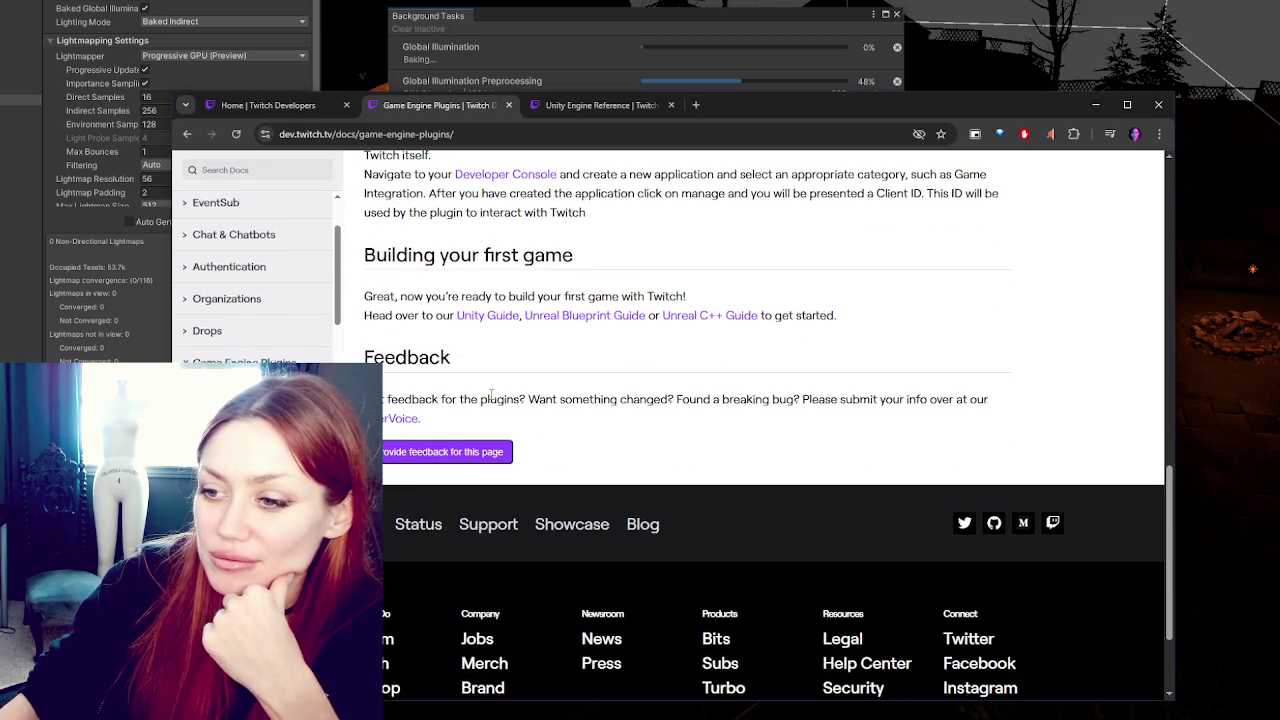
right_click(528, 320)
left_click(545, 332)
scroll(292, 300, "up", 1)
scroll(292, 344, "down", 6)
scroll(470, 340, "up", 5)
scroll(470, 338, "up", 5)
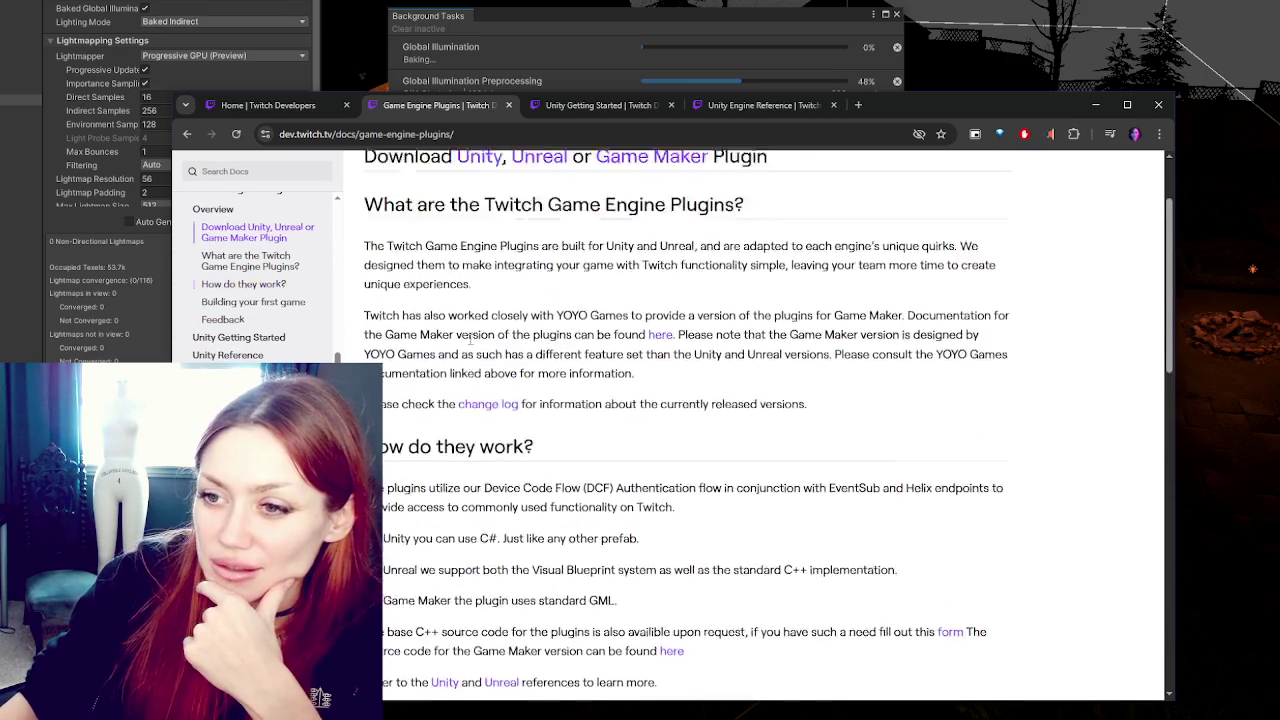
scroll(472, 338, "down", 8)
scroll(476, 338, "down", 1)
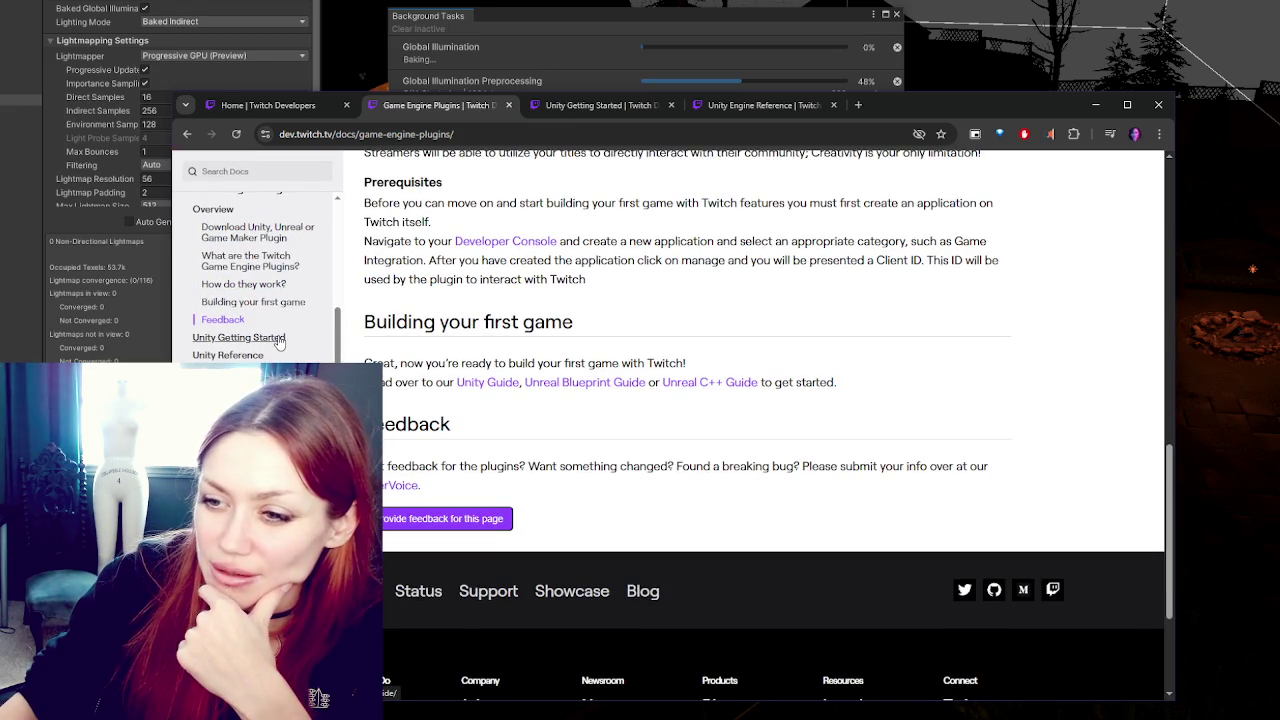
left_click(280, 342)
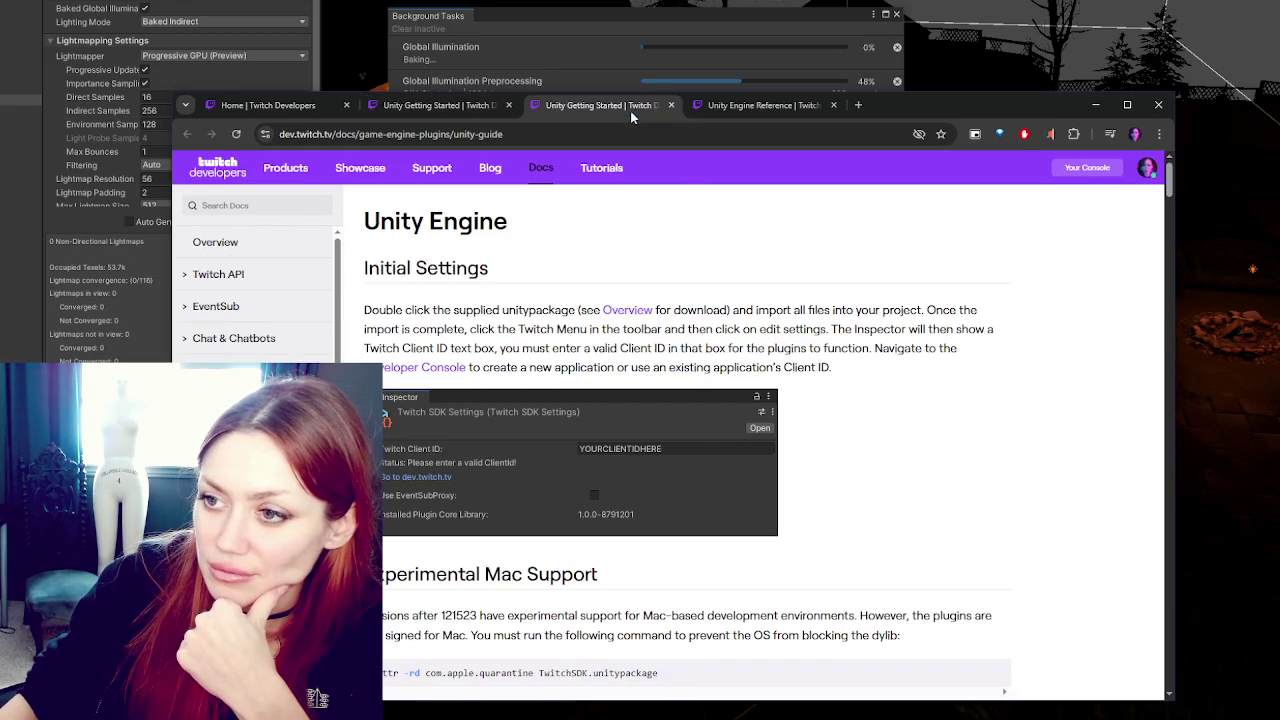
left_click(726, 109)
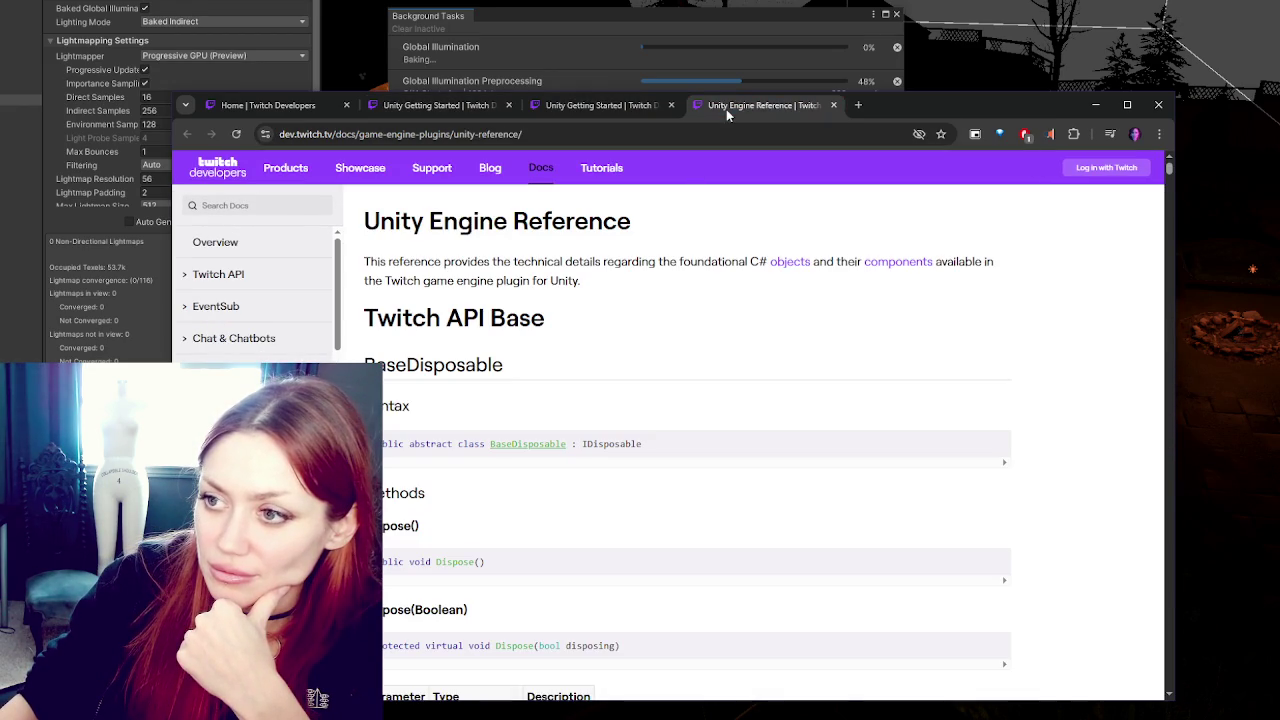
left_click(670, 105)
left_click(462, 108)
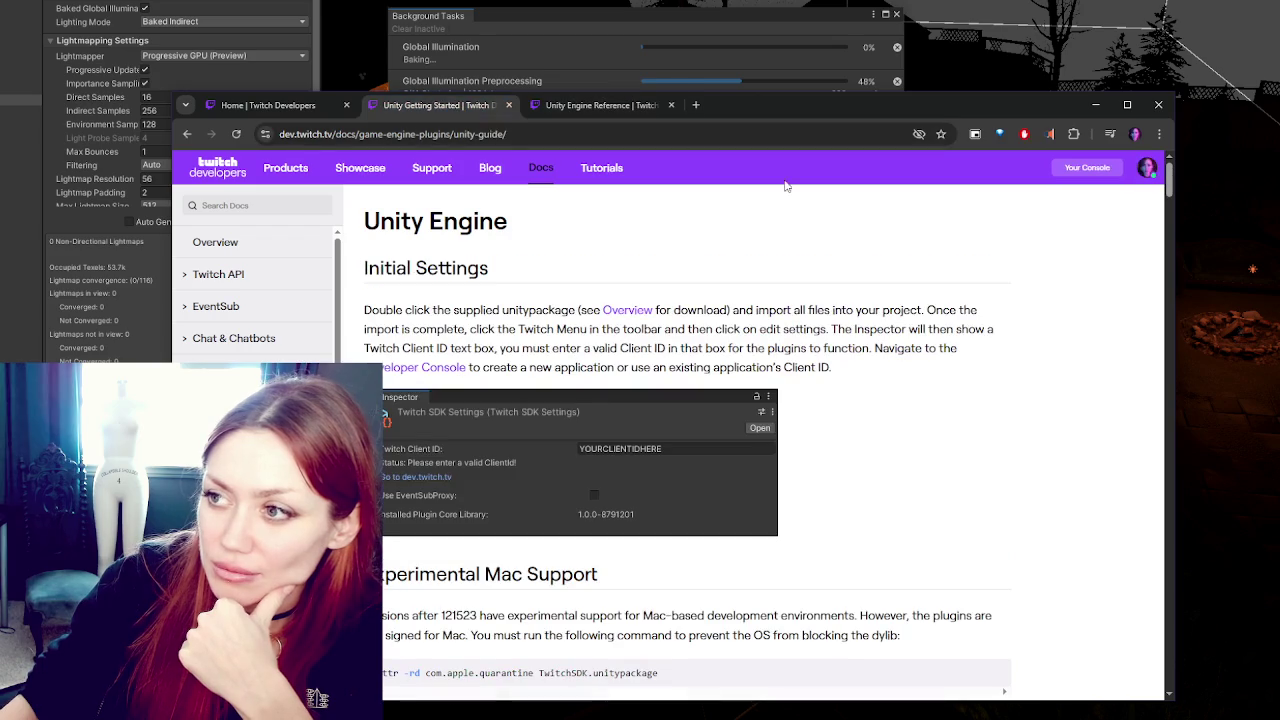
mouse_move(790, 98)
left_mouse_down()
mouse_move(784, 136)
mouse_move(793, 106)
left_mouse_up()
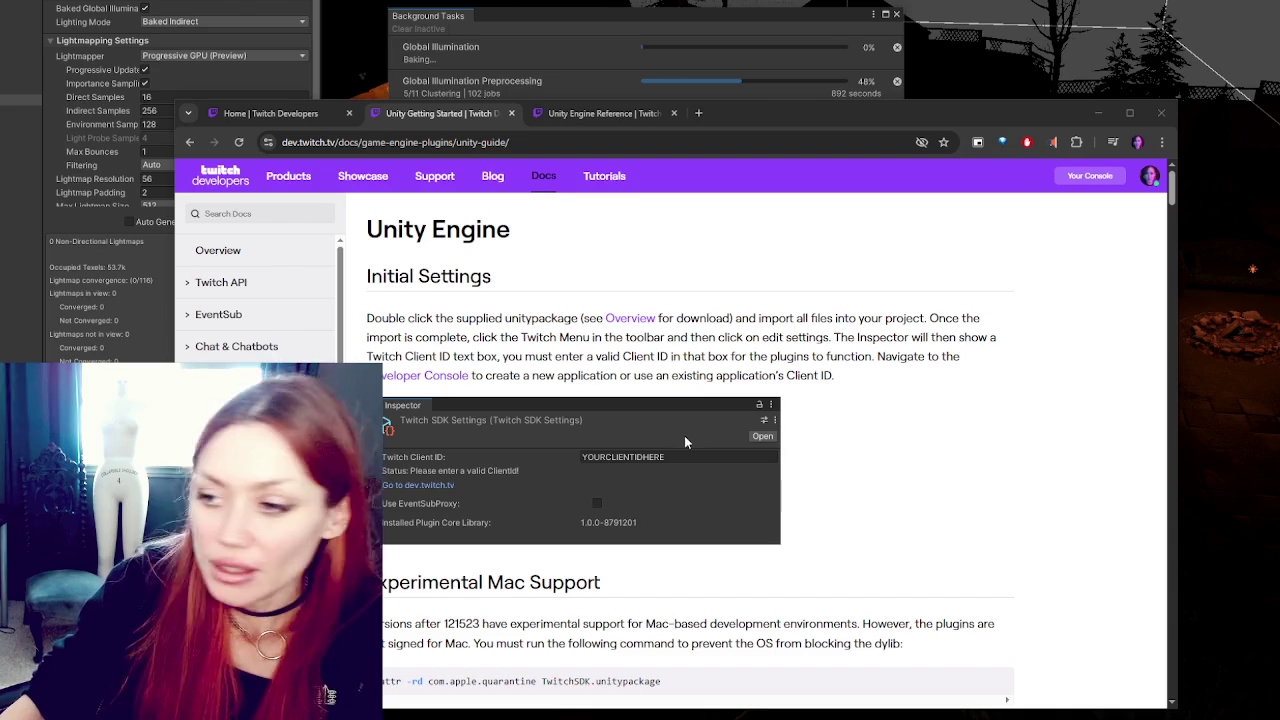
scroll(480, 293, "down", 1)
scroll(480, 293, "up", 1)
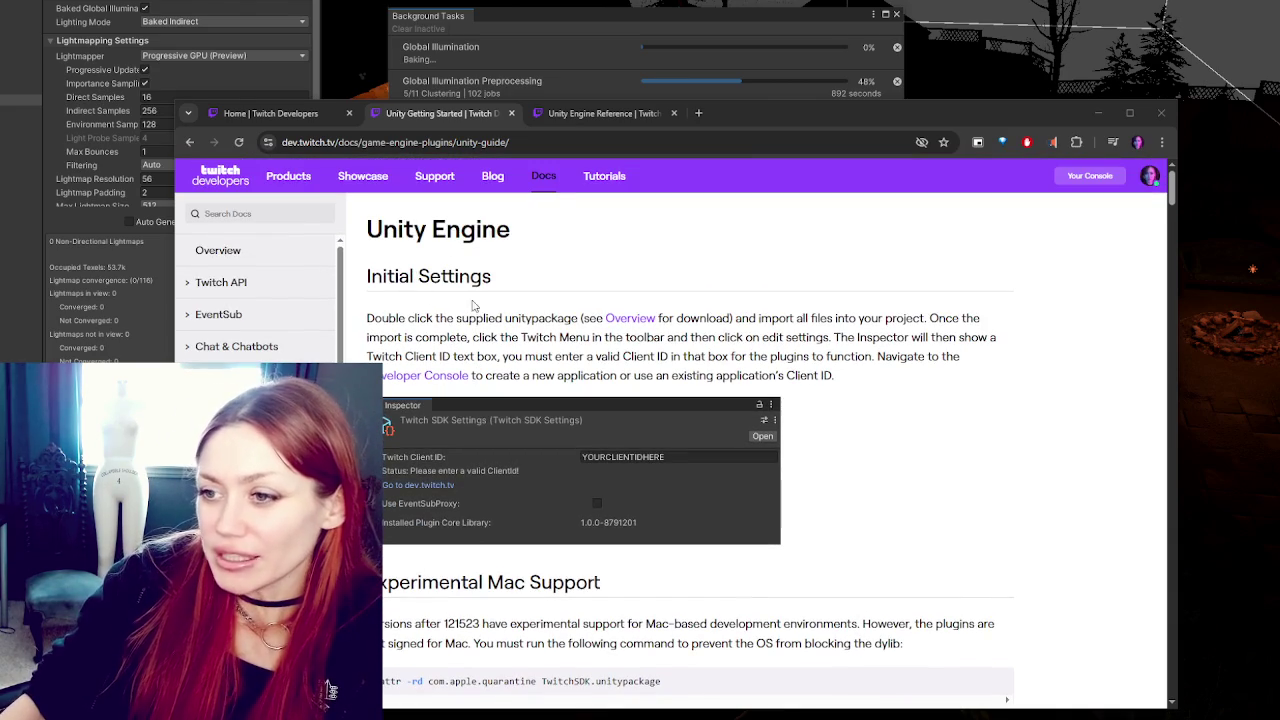
right_click(620, 316)
left_click(680, 327)
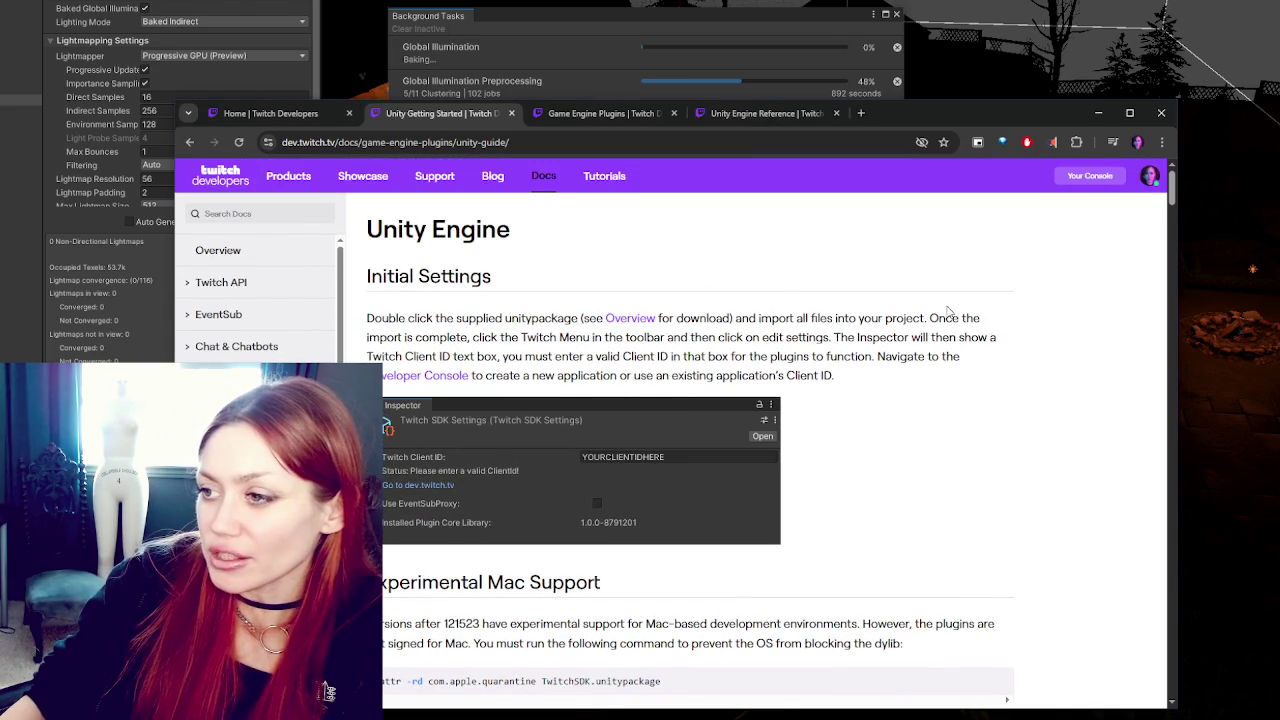
mouse_move(470, 338)
left_mouse_down()
mouse_move(964, 338)
mouse_move(486, 318)
mouse_move(782, 343)
left_mouse_up()
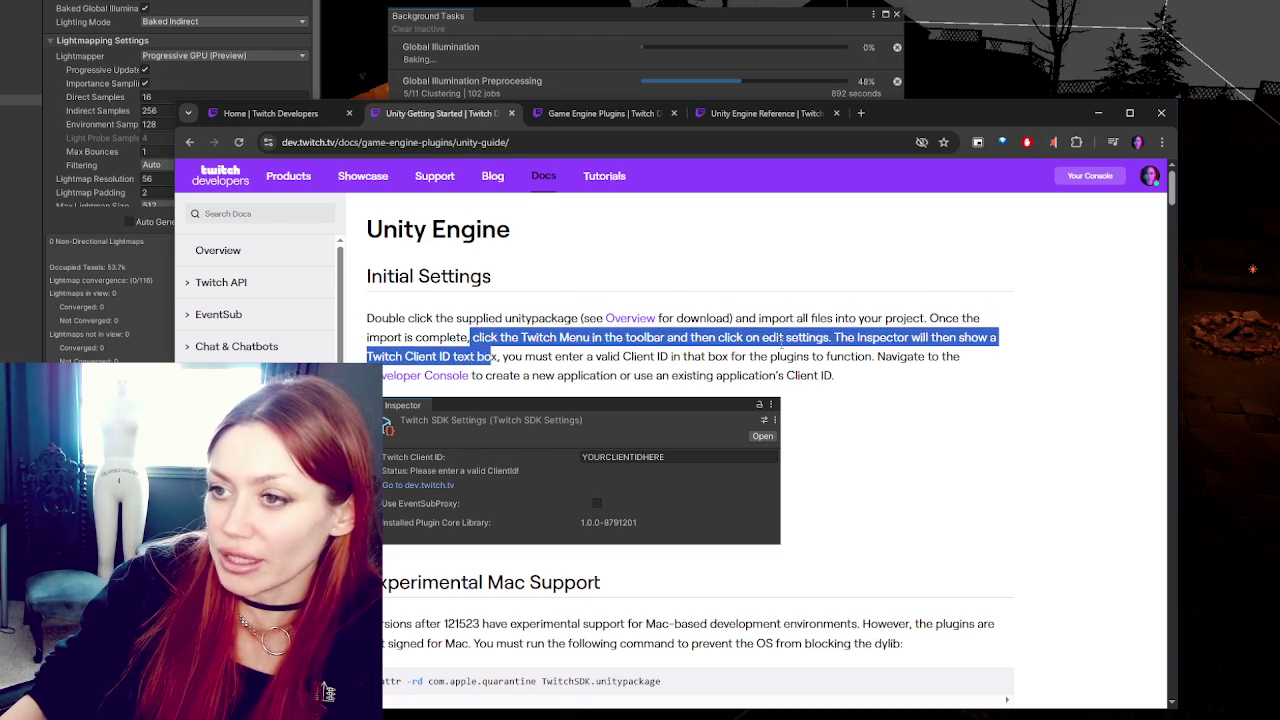
left_click(782, 343)
Step: Download TwitchSDK-June-2024.unitypackage from the Game Engine Plugins page, then move Chrome aside to reveal Unity
left_click(609, 114)
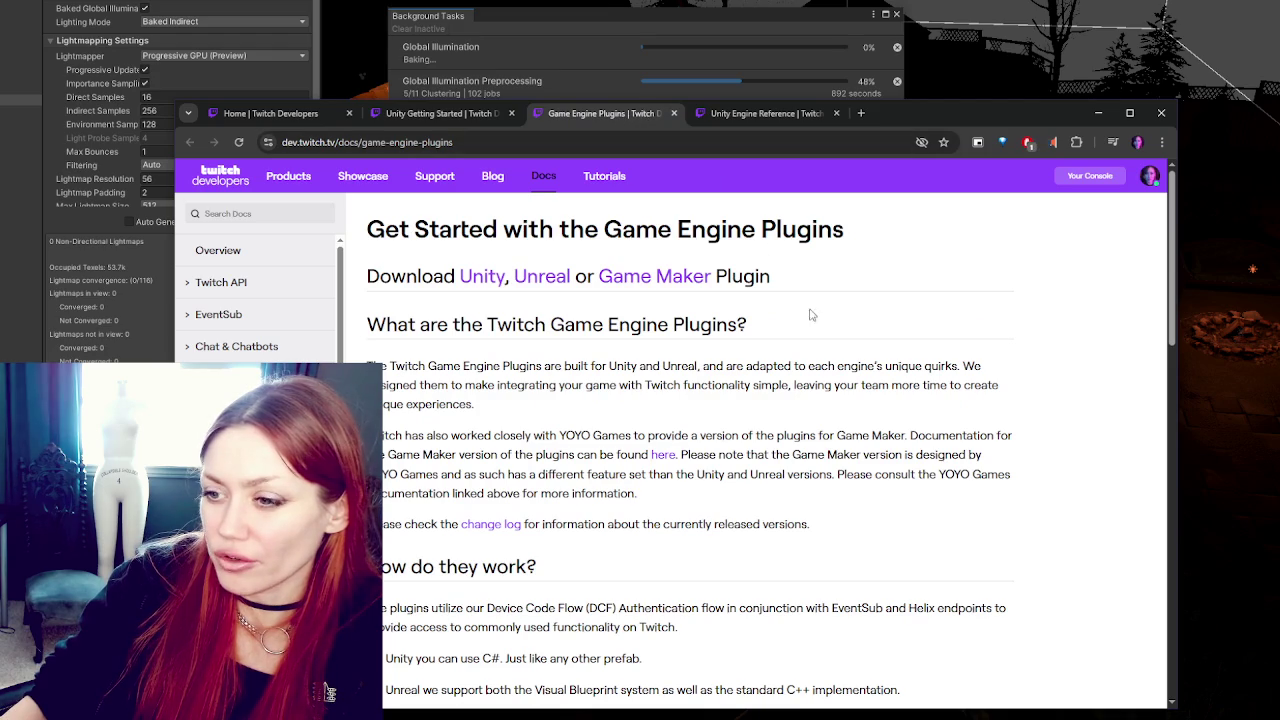
scroll(818, 323, "down", 10)
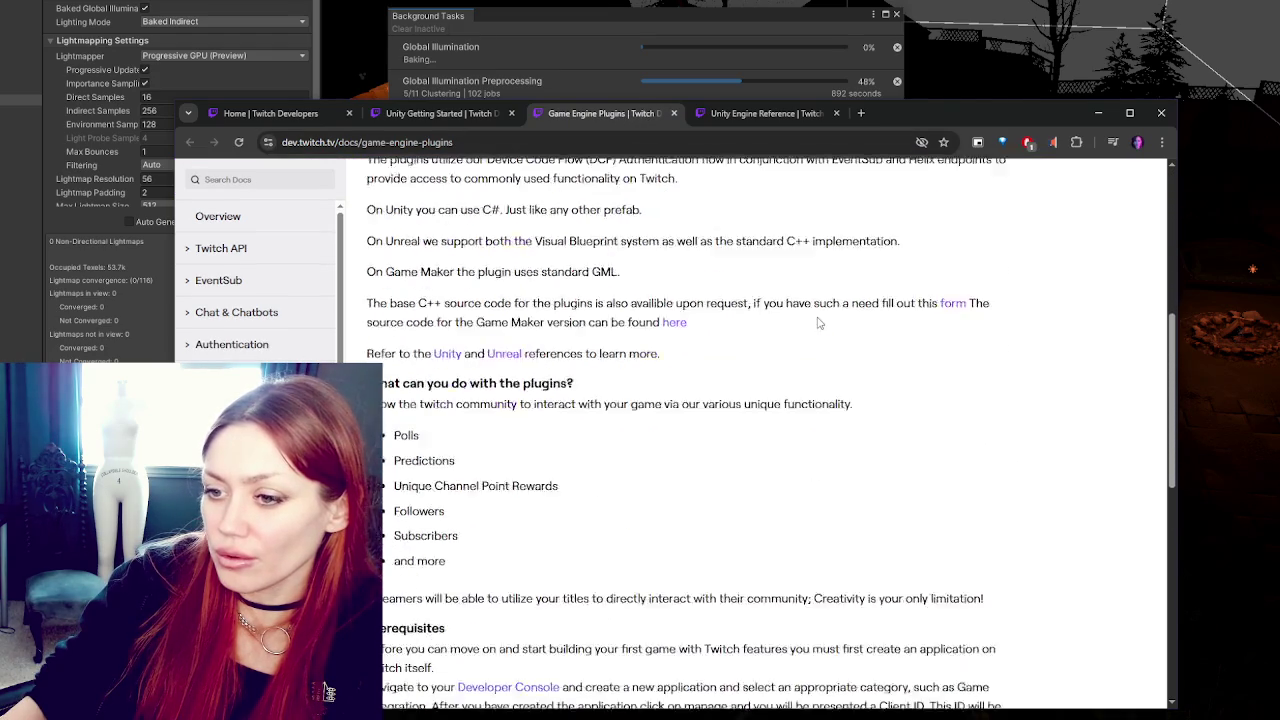
scroll(818, 323, "up", 4)
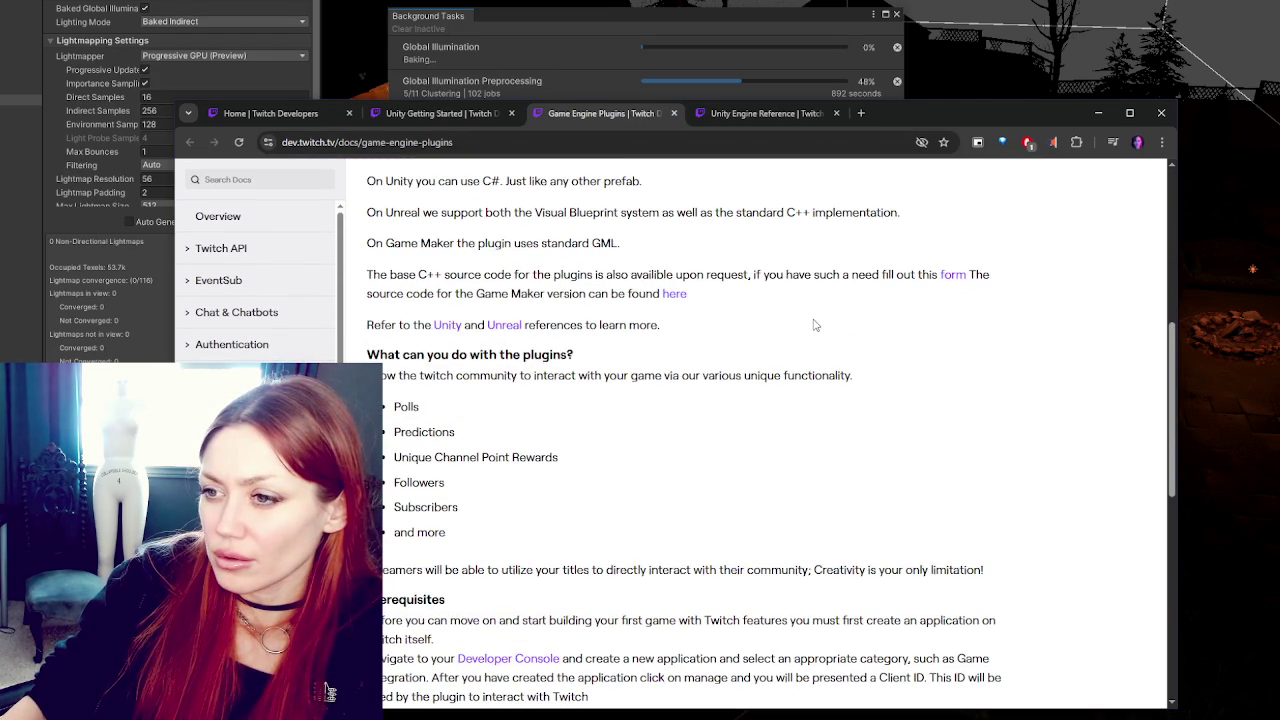
scroll(815, 325, "up", 4)
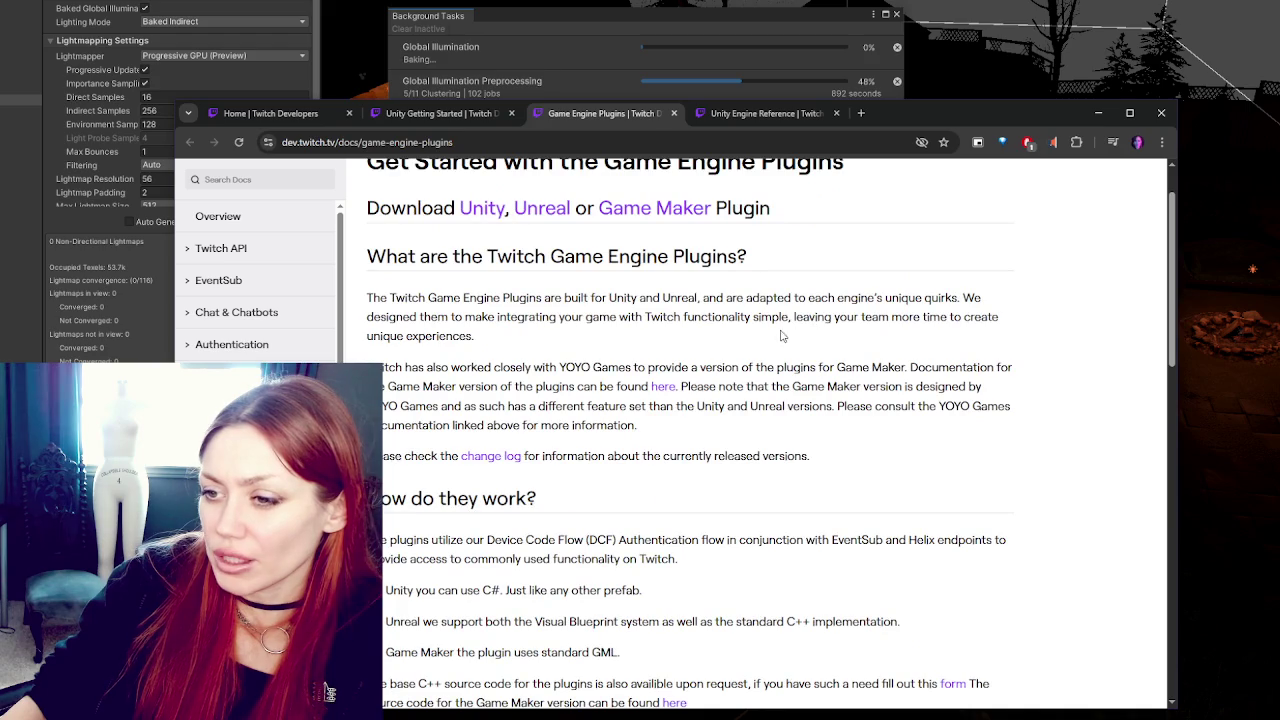
scroll(531, 335, "up", 1)
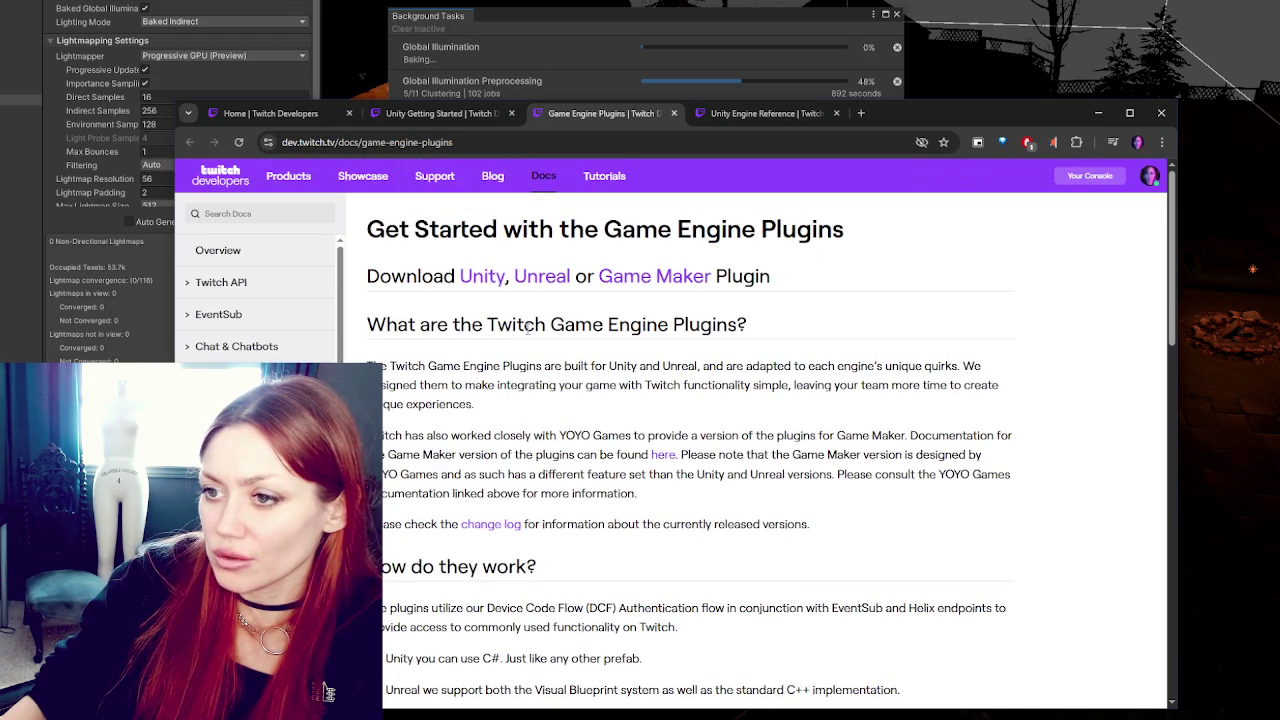
left_click(490, 290)
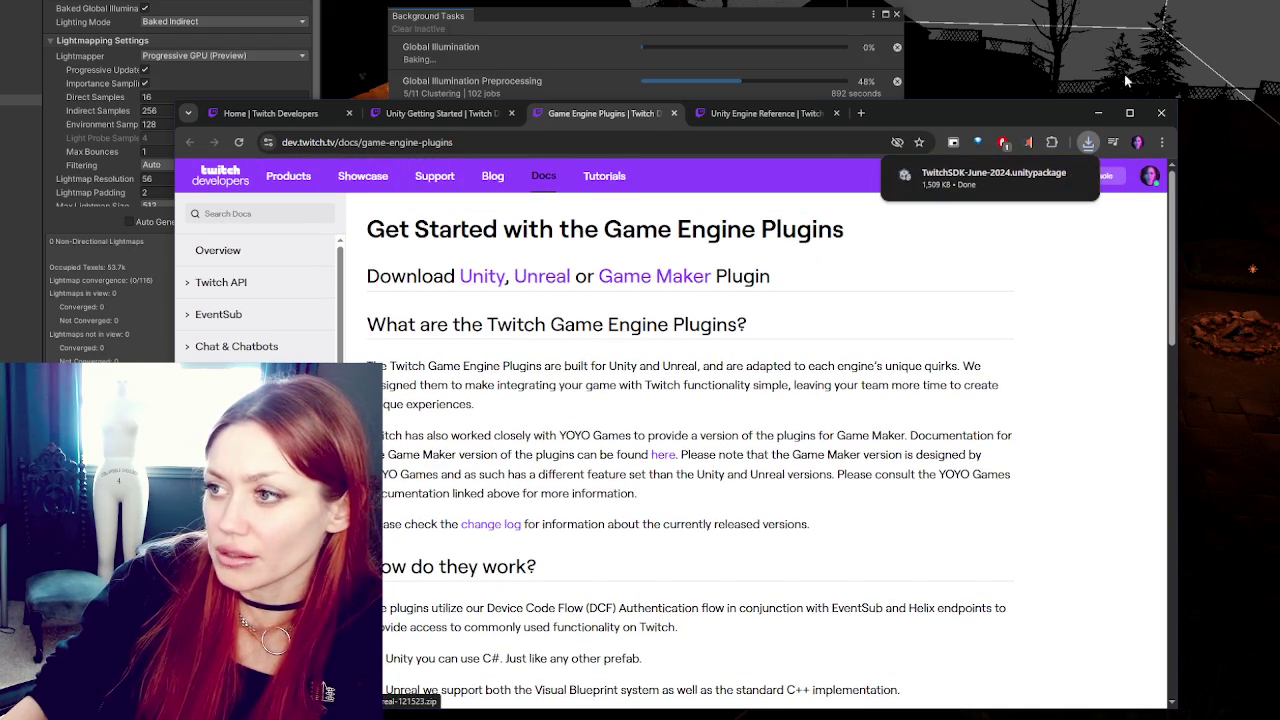
mouse_move(1044, 111)
left_mouse_down()
mouse_move(705, 144)
mouse_move(0, 150)
left_mouse_up()
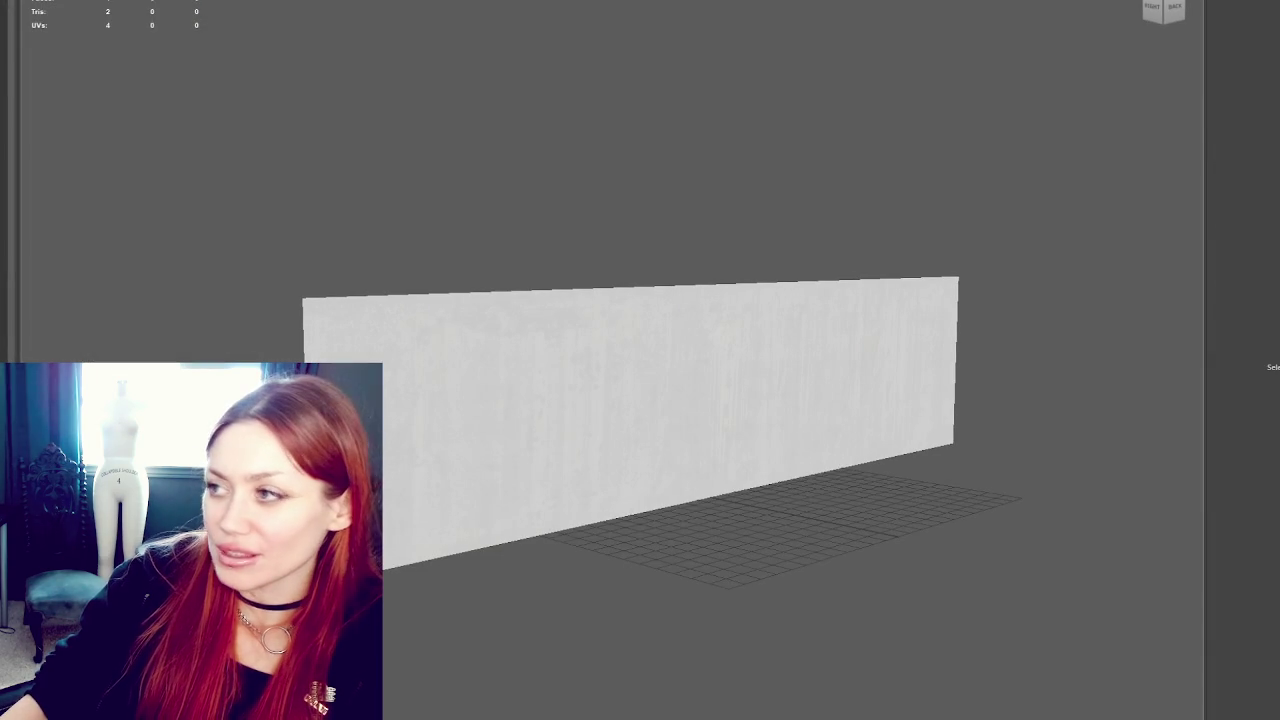
Step: Close the wall-panel modeller and import all TwitchSDK-June-2024 package files into the Unity project
key("ctrl+n")
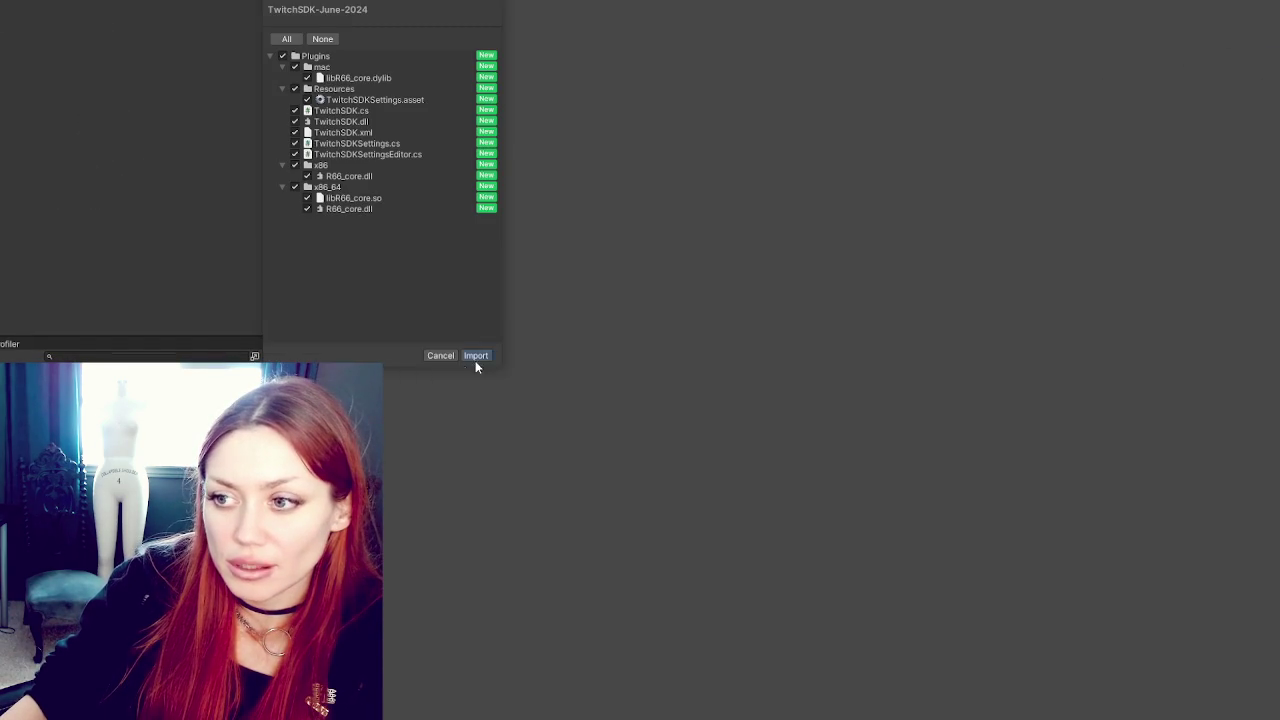
left_click(476, 358)
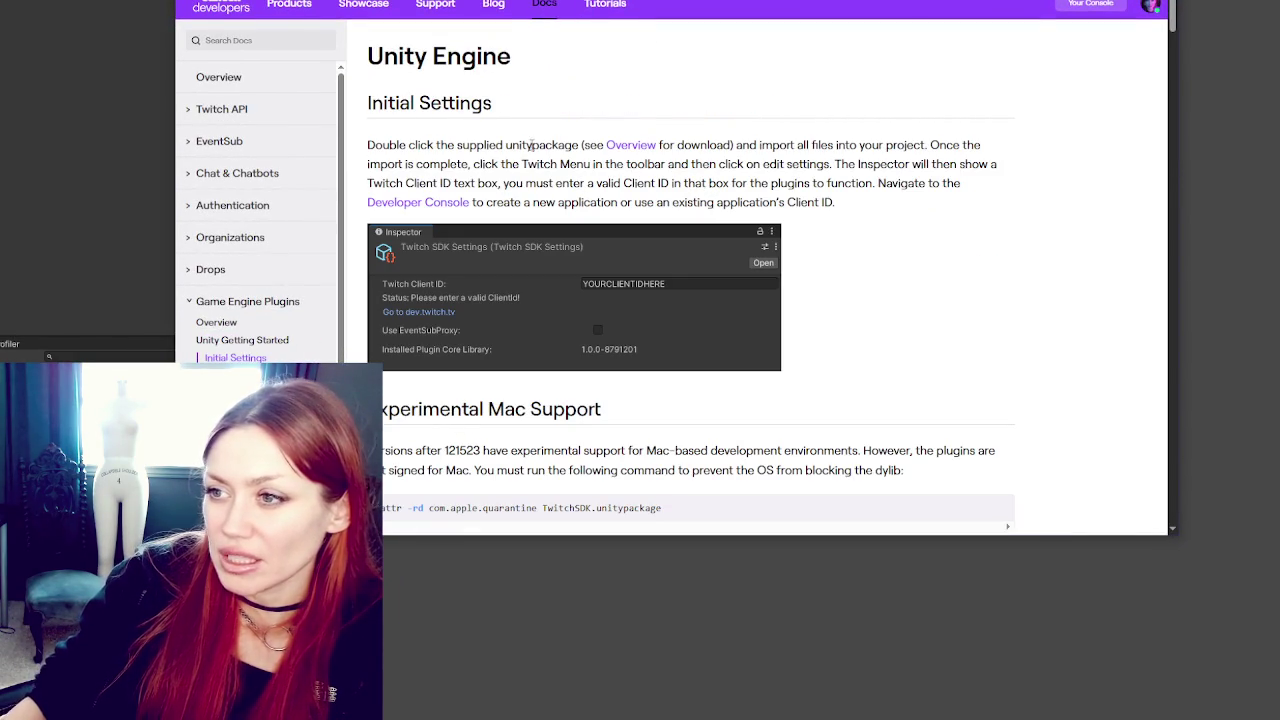
Step: Highlight the step about opening edit settings, then scroll down through Authentication and Polls
left_click_drag(476, 163, 993, 164)
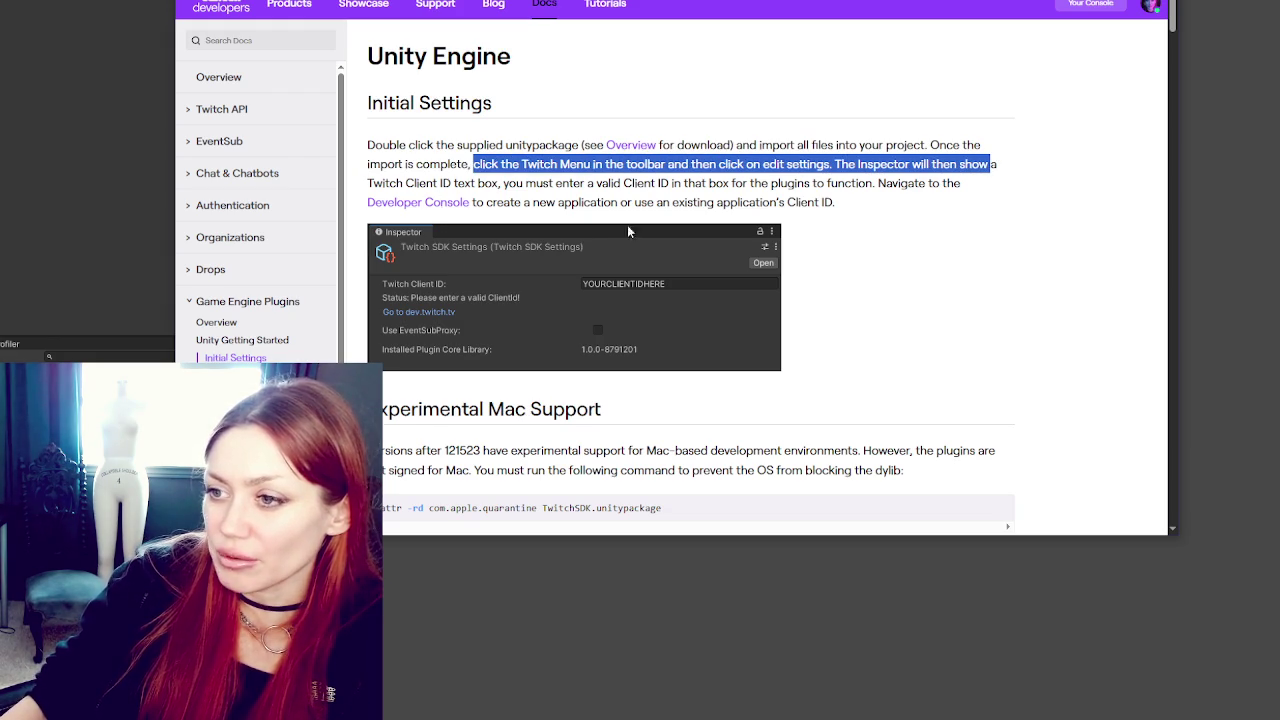
scroll(642, 322, "down", 6)
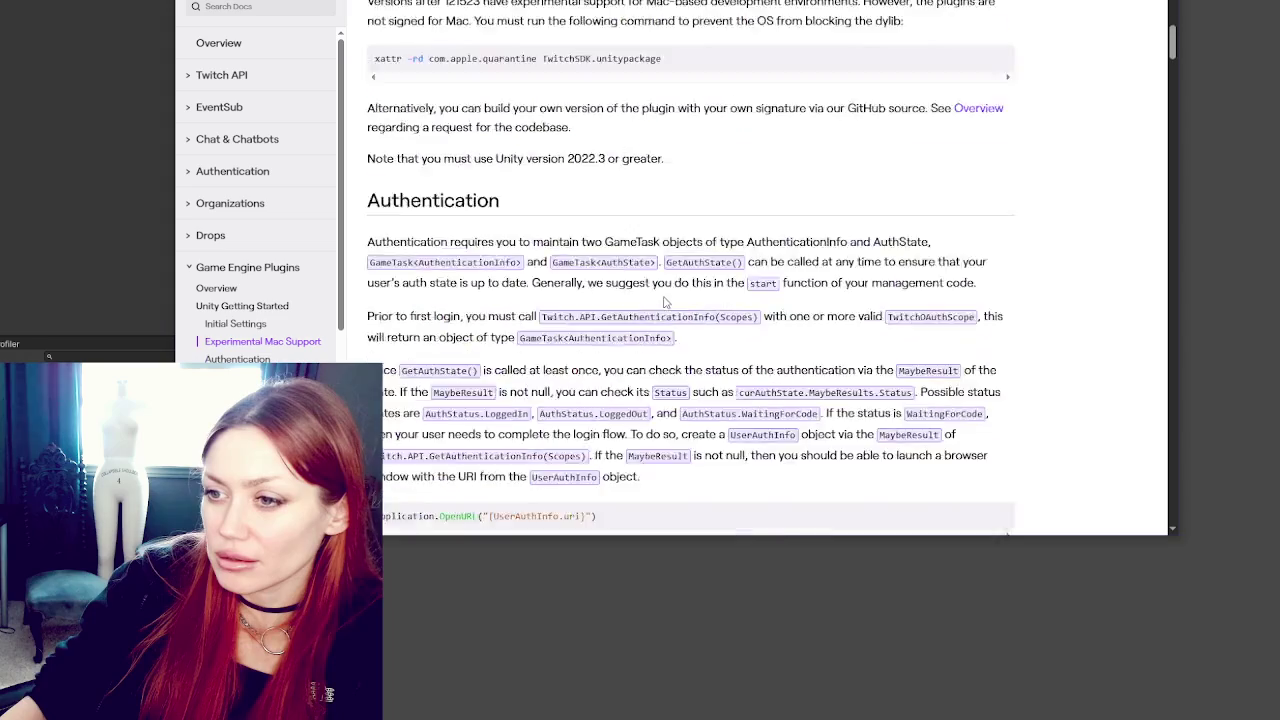
scroll(910, 263, "down", 10)
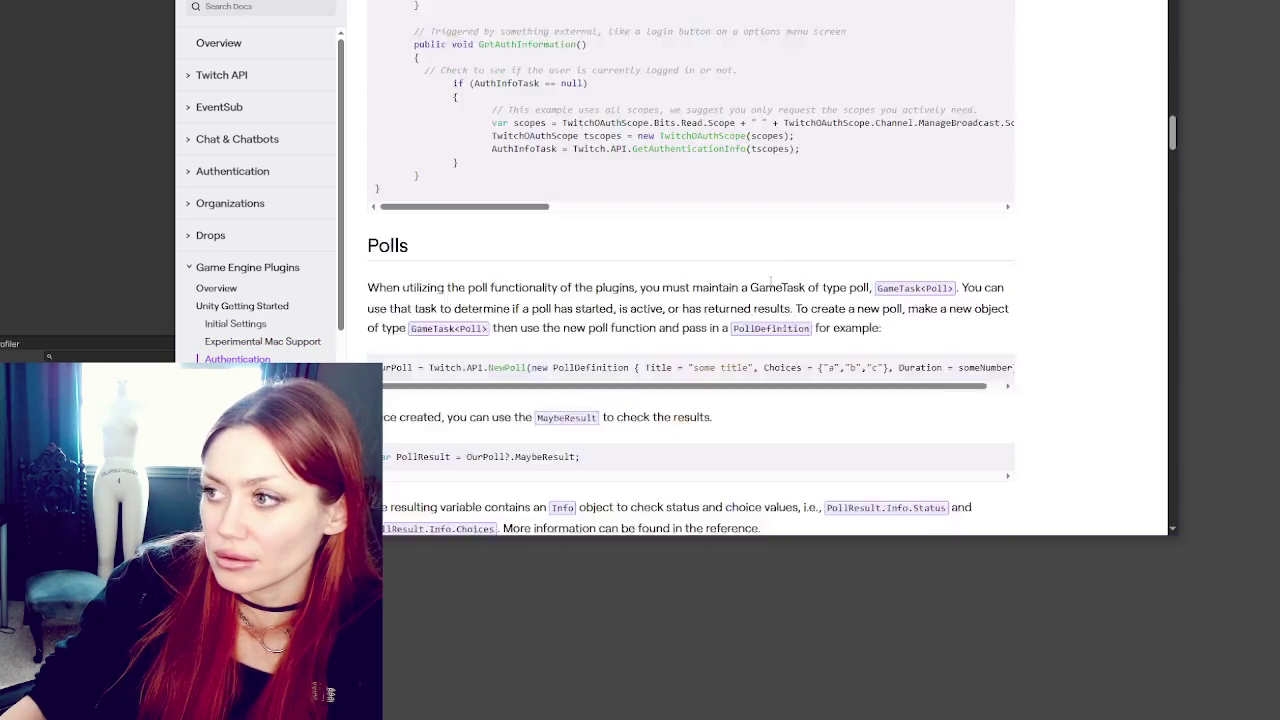
scroll(910, 263, "down", 5)
left_click_drag(1173, 300, 1173, 15)
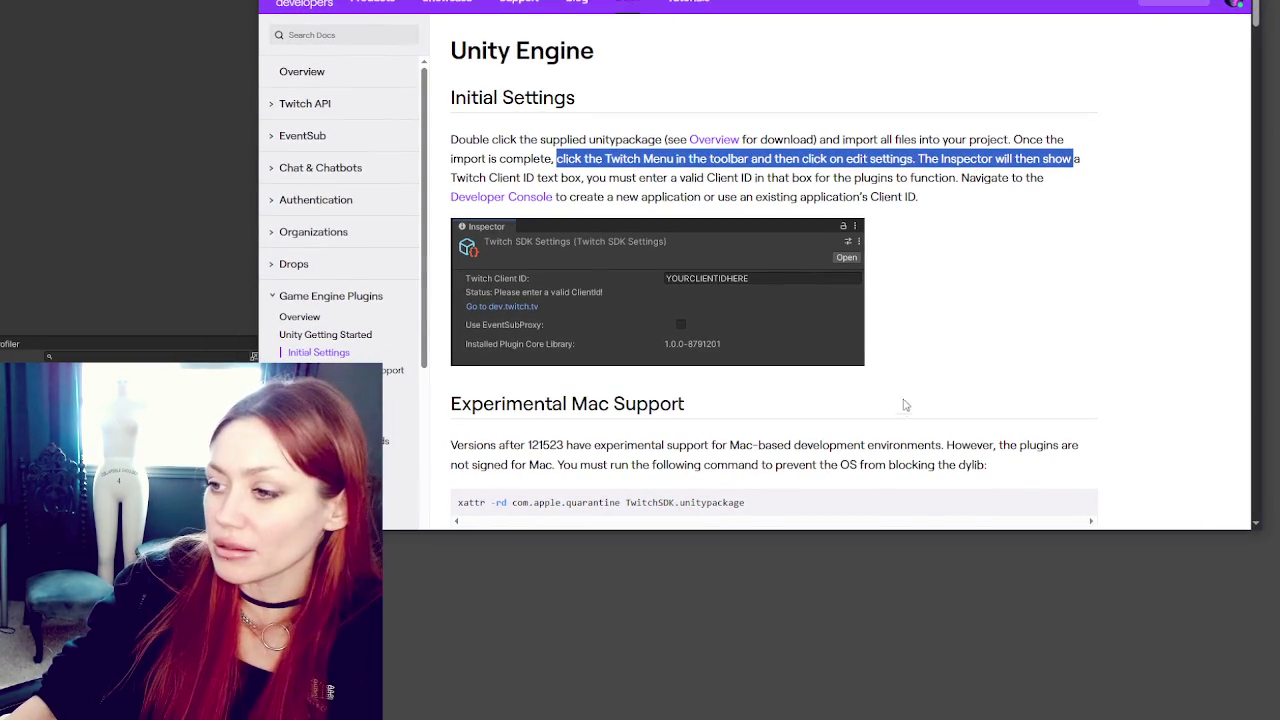
scroll(999, 453, "down", 1)
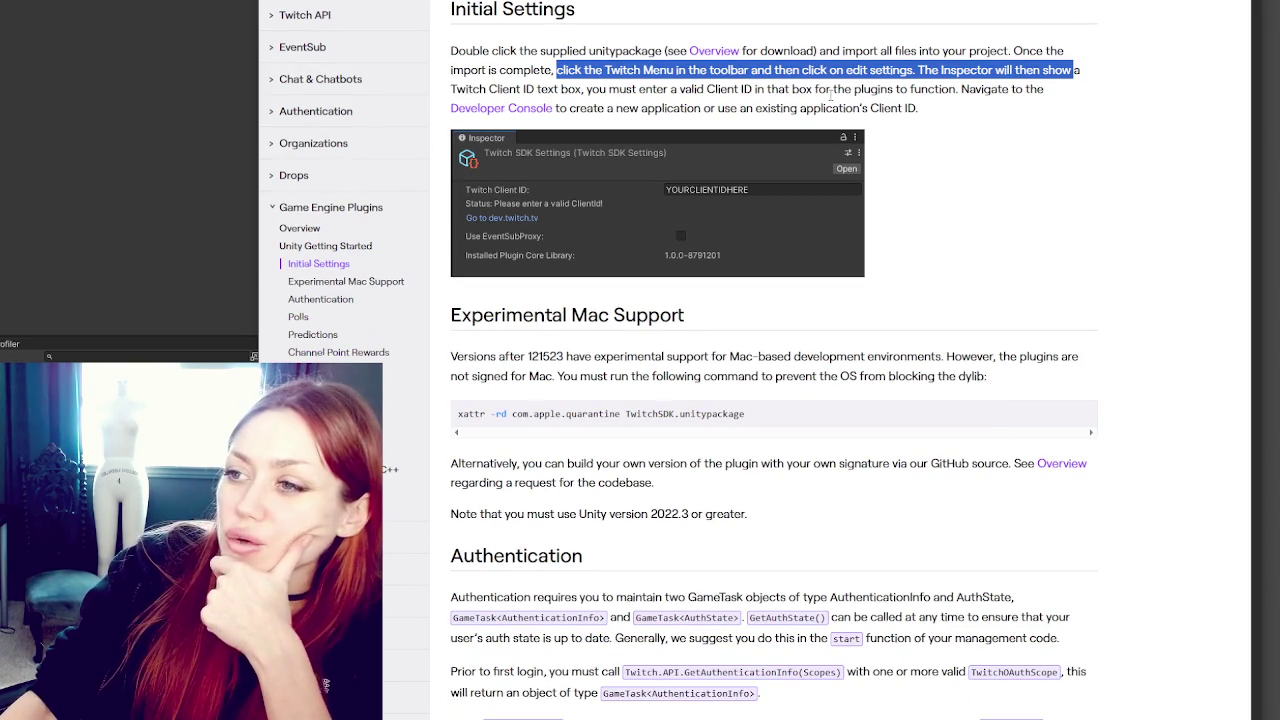
Step: Highlight the Initial Settings sentences on entering a valid Client ID and using an existing application
left_click(830, 93)
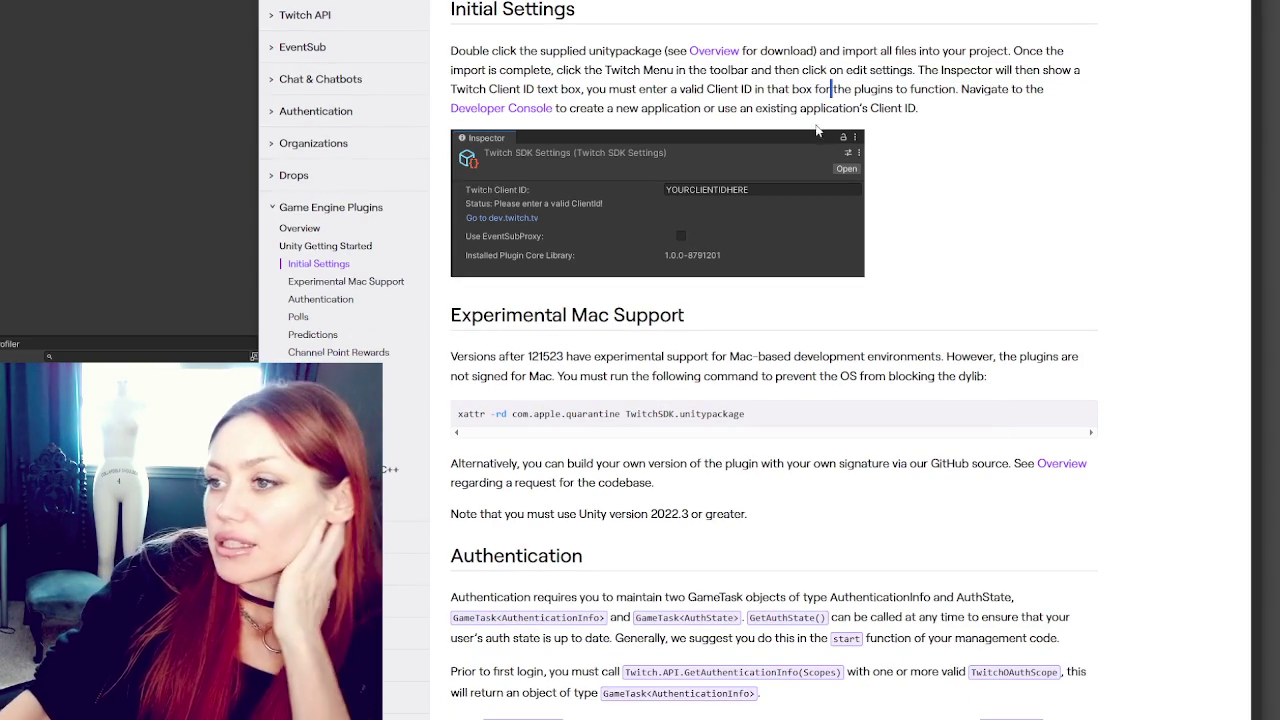
mouse_move(619, 89)
left_mouse_down()
mouse_move(740, 90)
mouse_move(788, 108)
mouse_move(1087, 89)
left_mouse_up()
left_click(1055, 141)
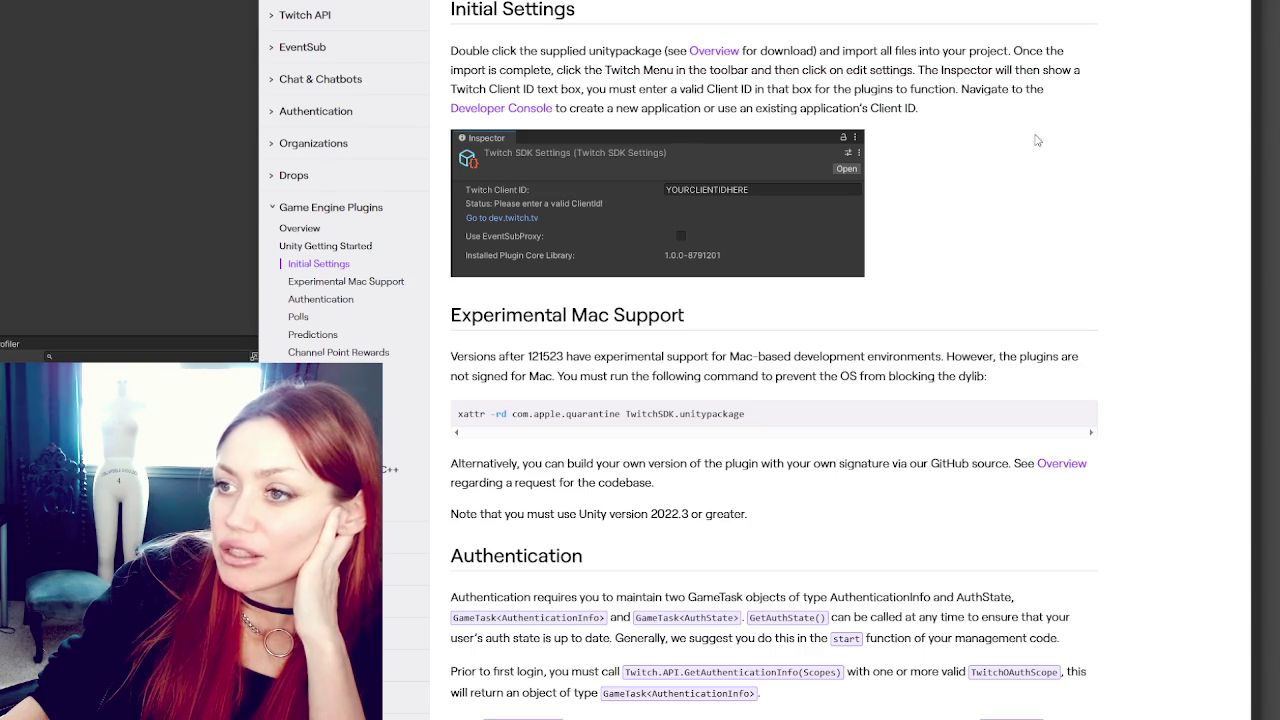
left_click_drag(605, 108, 922, 108)
left_click(782, 133)
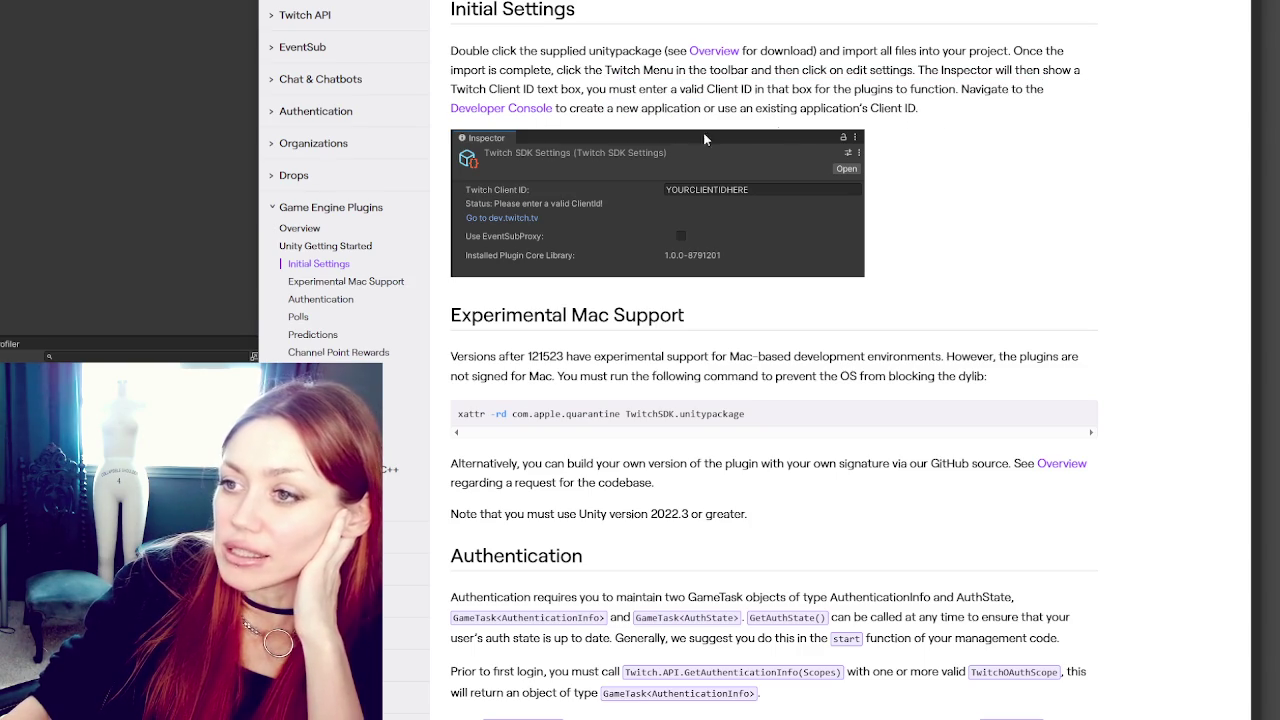
scroll(890, 150, "down", 2)
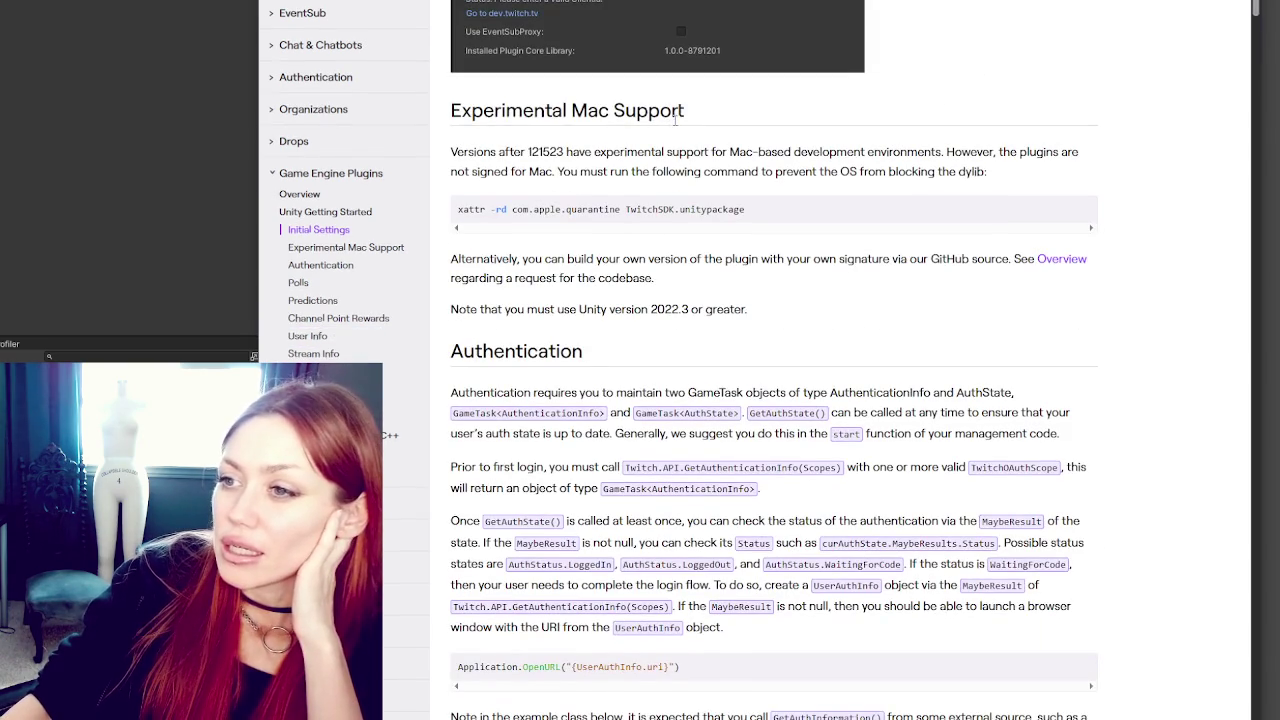
Step: Read the Authentication section, highlighting its opening paragraph, the TwitchOAuthScope values and the auth-status check
scroll(675, 118, "down", 3)
scroll(677, 102, "down", 2)
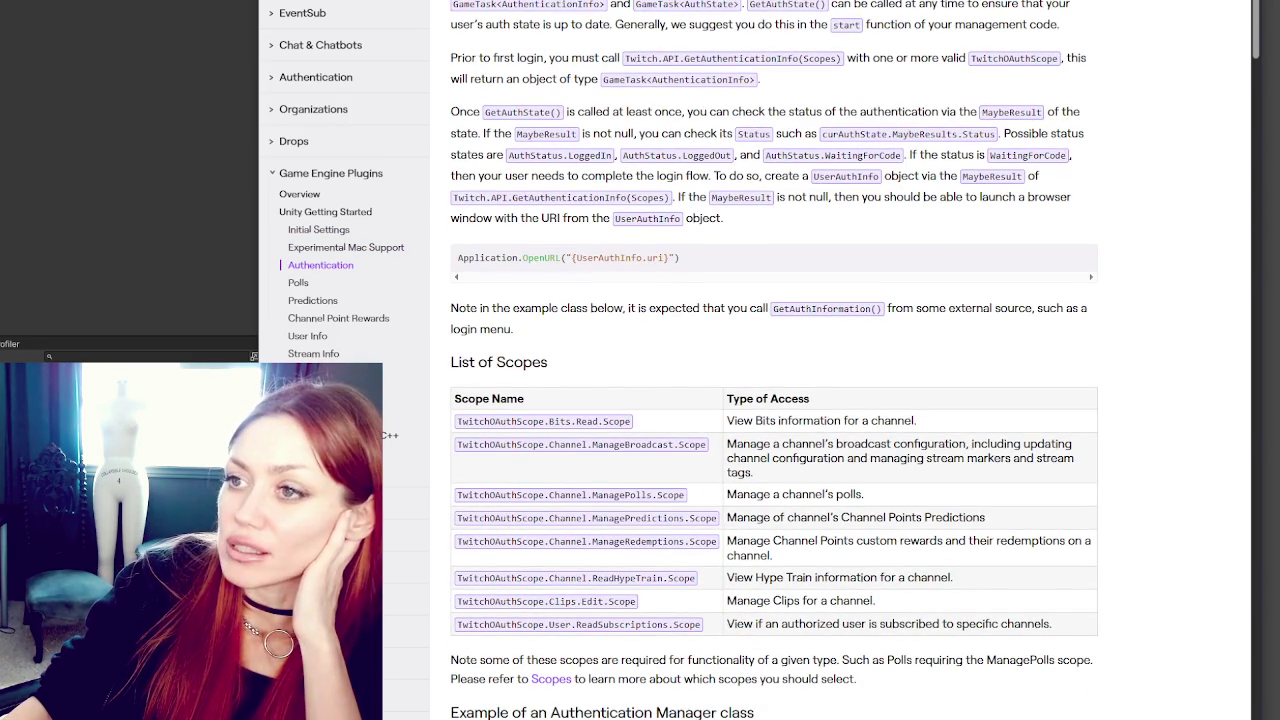
mouse_move(452, 5)
left_mouse_down()
mouse_move(1016, 5)
mouse_move(894, 5)
mouse_move(517, 50)
mouse_move(484, 24)
mouse_move(1000, 26)
mouse_move(610, 58)
mouse_move(527, 78)
mouse_move(521, 58)
mouse_move(880, 58)
left_mouse_up()
left_click(930, 58)
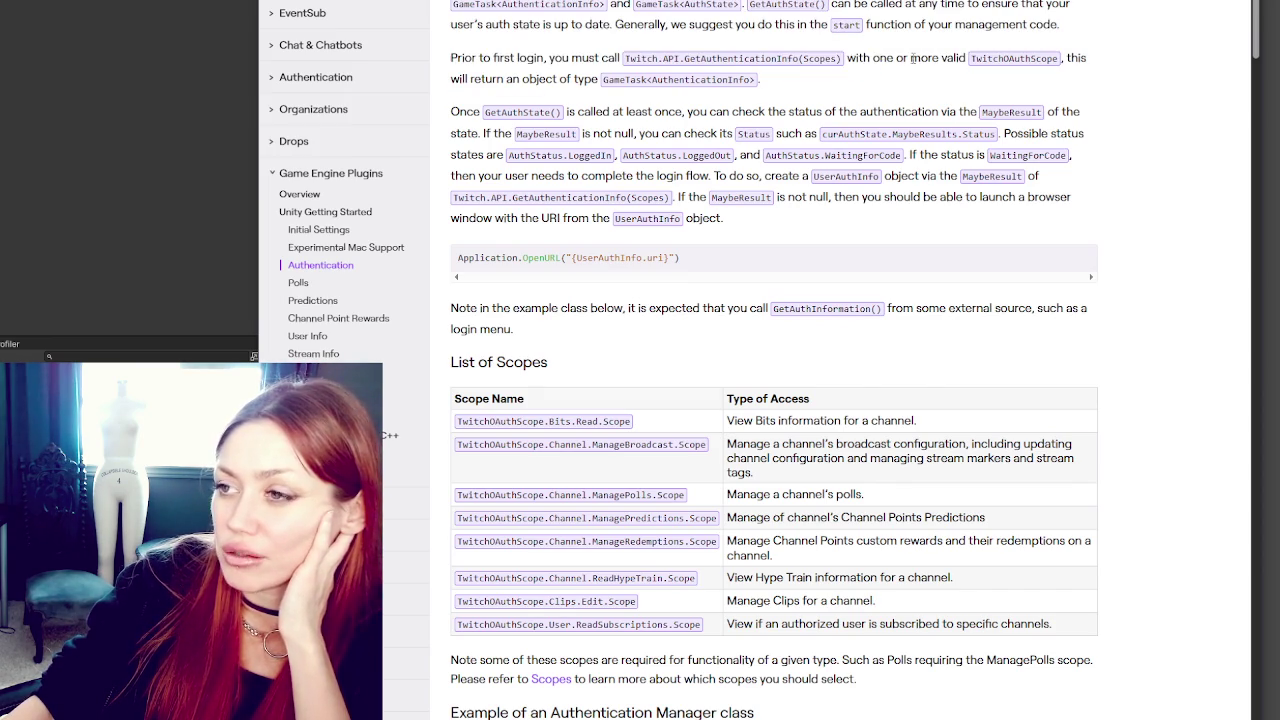
left_click_drag(846, 58, 1060, 66)
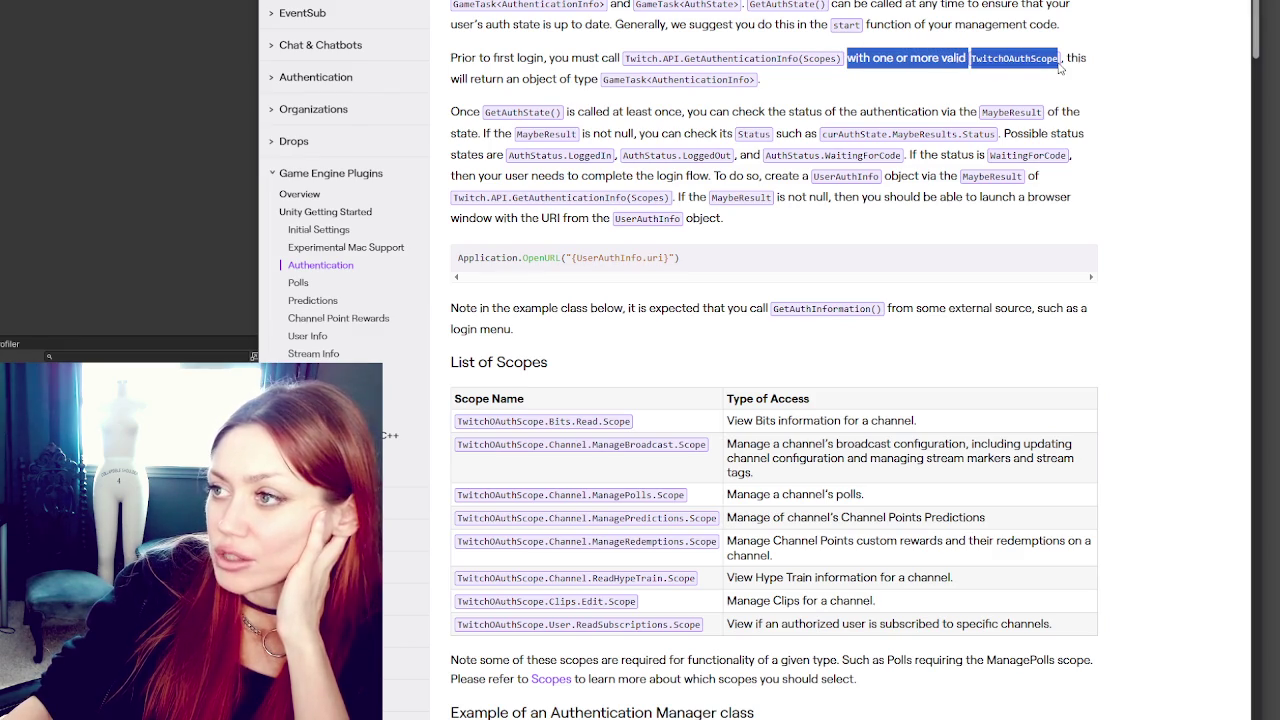
left_click(542, 86)
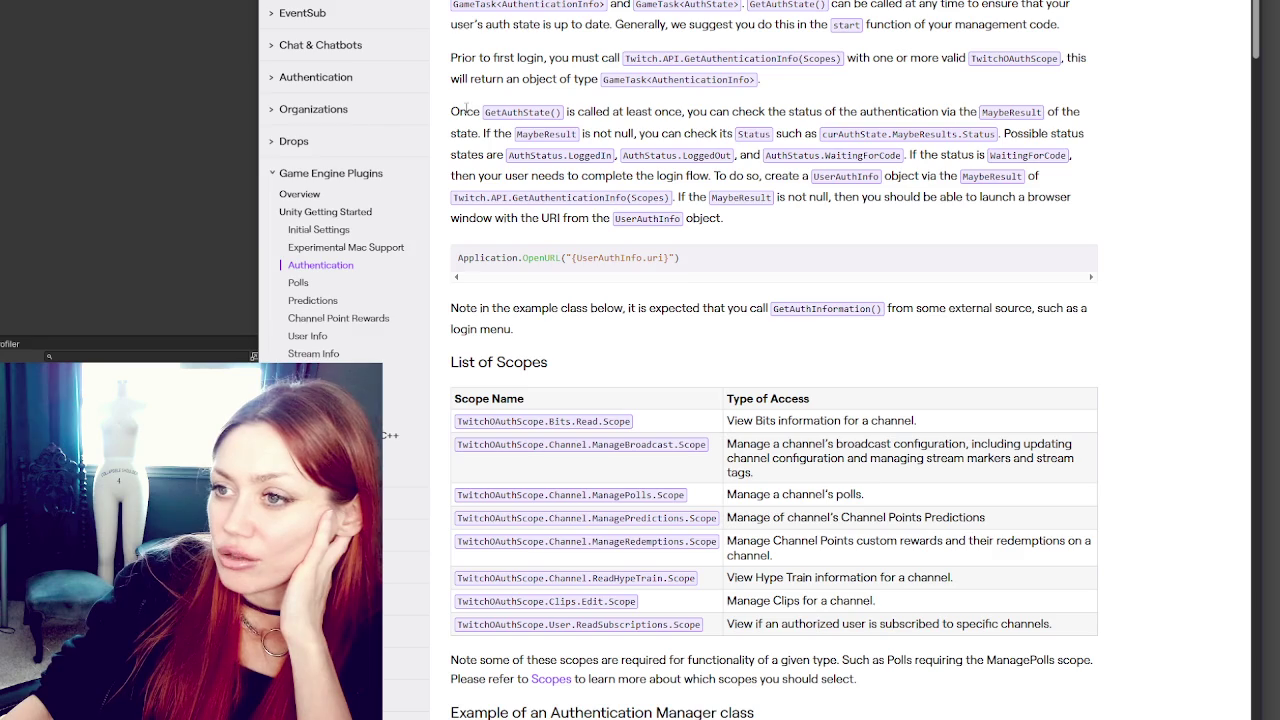
mouse_move(569, 111)
left_mouse_down()
mouse_move(1045, 112)
mouse_move(487, 133)
mouse_move(1020, 134)
mouse_move(496, 156)
mouse_move(814, 146)
mouse_move(940, 157)
mouse_move(990, 197)
mouse_move(488, 176)
mouse_move(1030, 176)
mouse_move(546, 197)
mouse_move(713, 186)
mouse_move(688, 197)
mouse_move(1058, 197)
mouse_move(510, 218)
mouse_move(734, 230)
left_mouse_up()
left_click(734, 230)
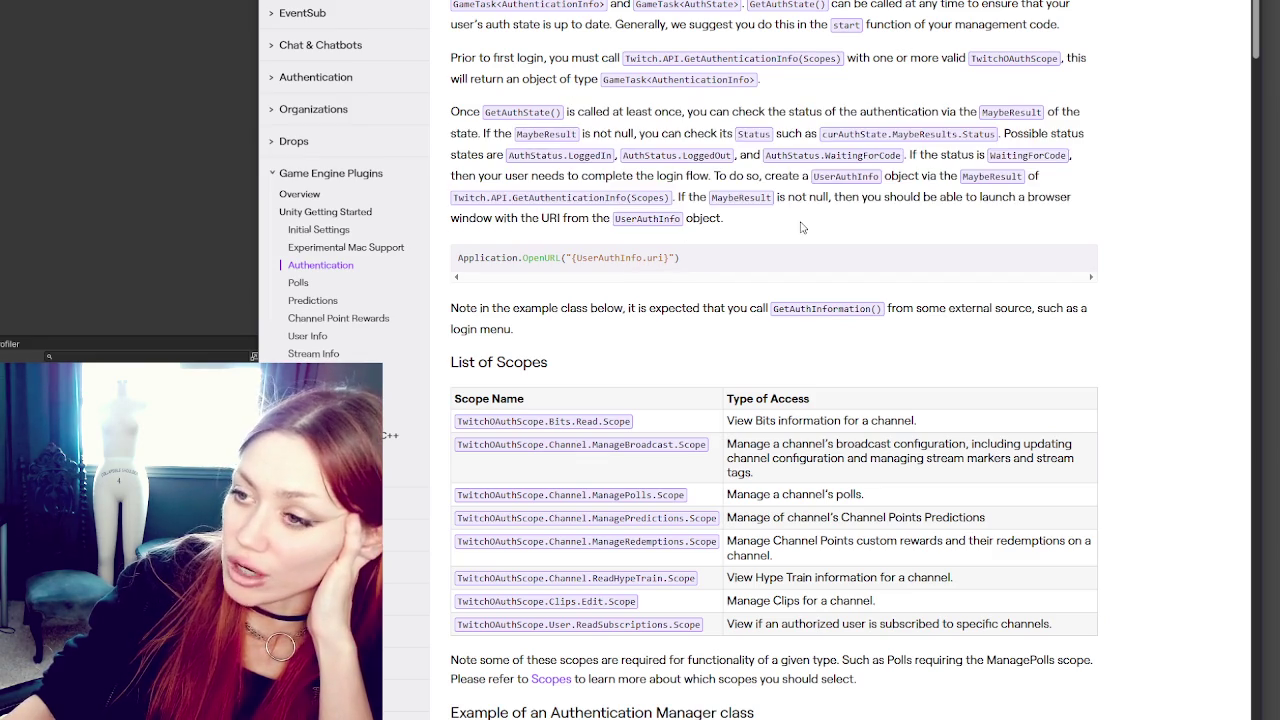
scroll(720, 213, "down", 2)
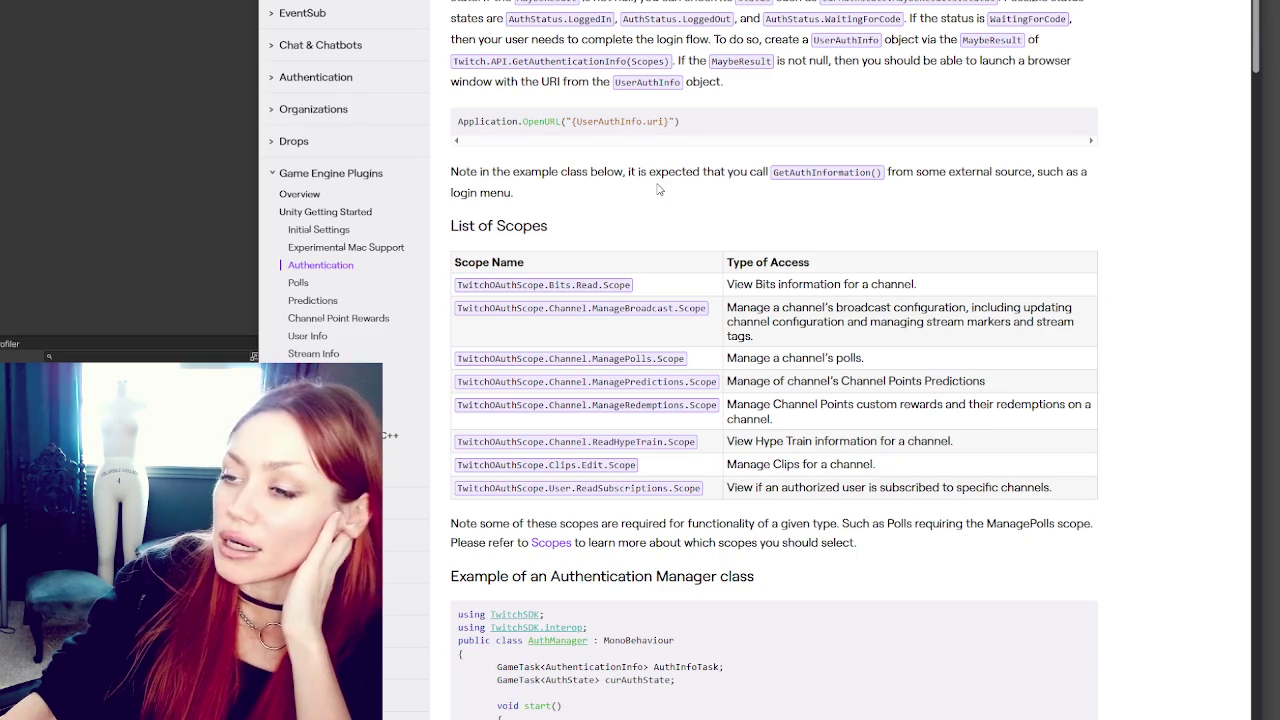
scroll(660, 178, "up", 4)
scroll(660, 158, "up", 4)
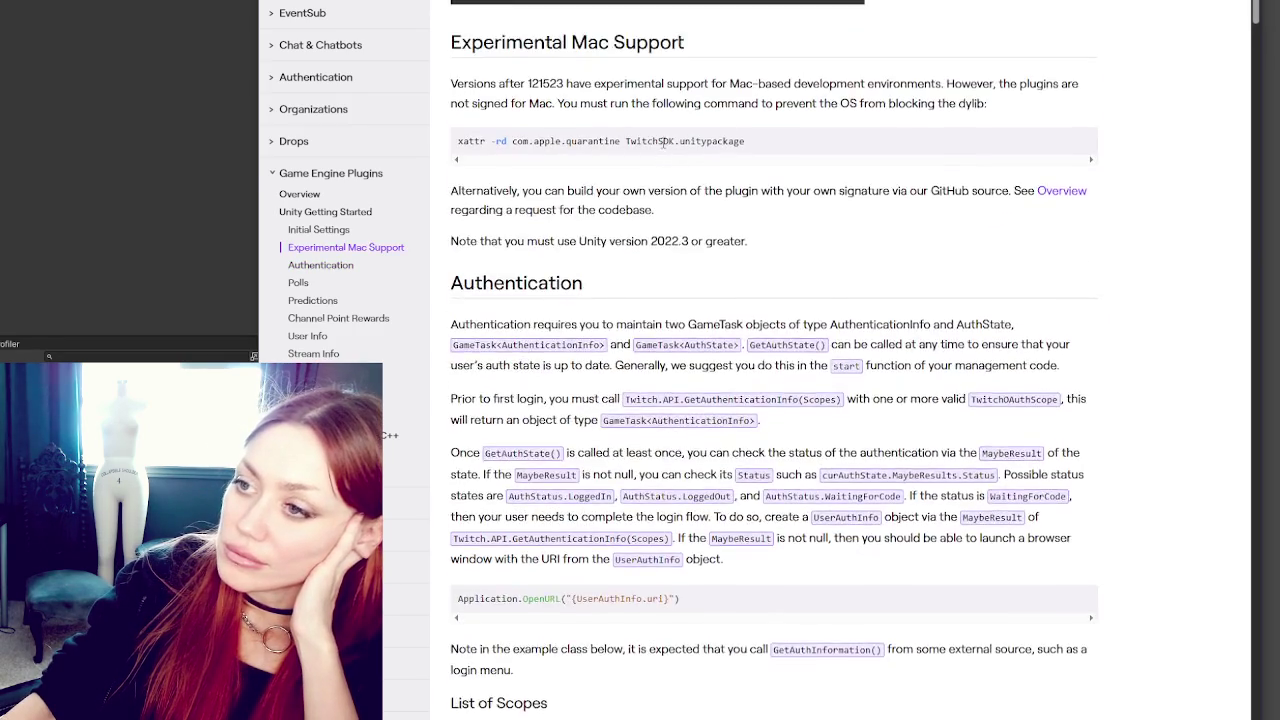
scroll(648, 147, "down", 8)
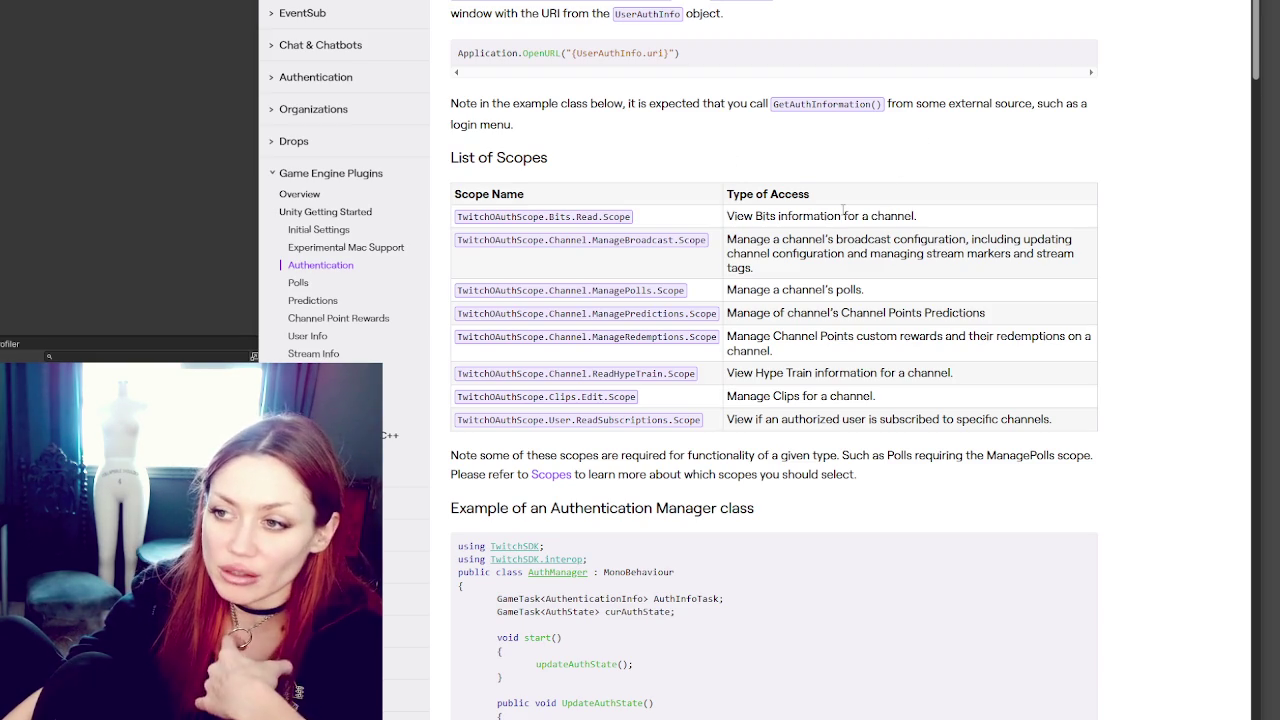
scroll(858, 235, "down", 1)
scroll(858, 235, "down", 5)
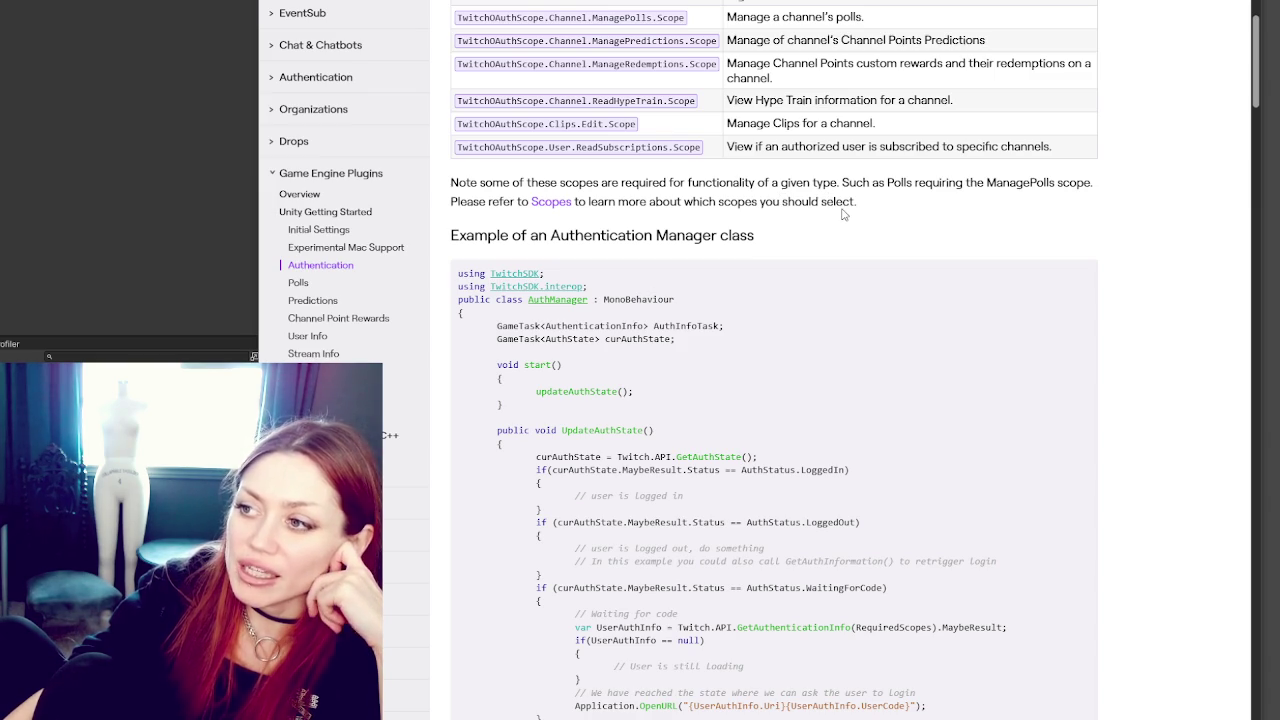
scroll(843, 214, "down", 1)
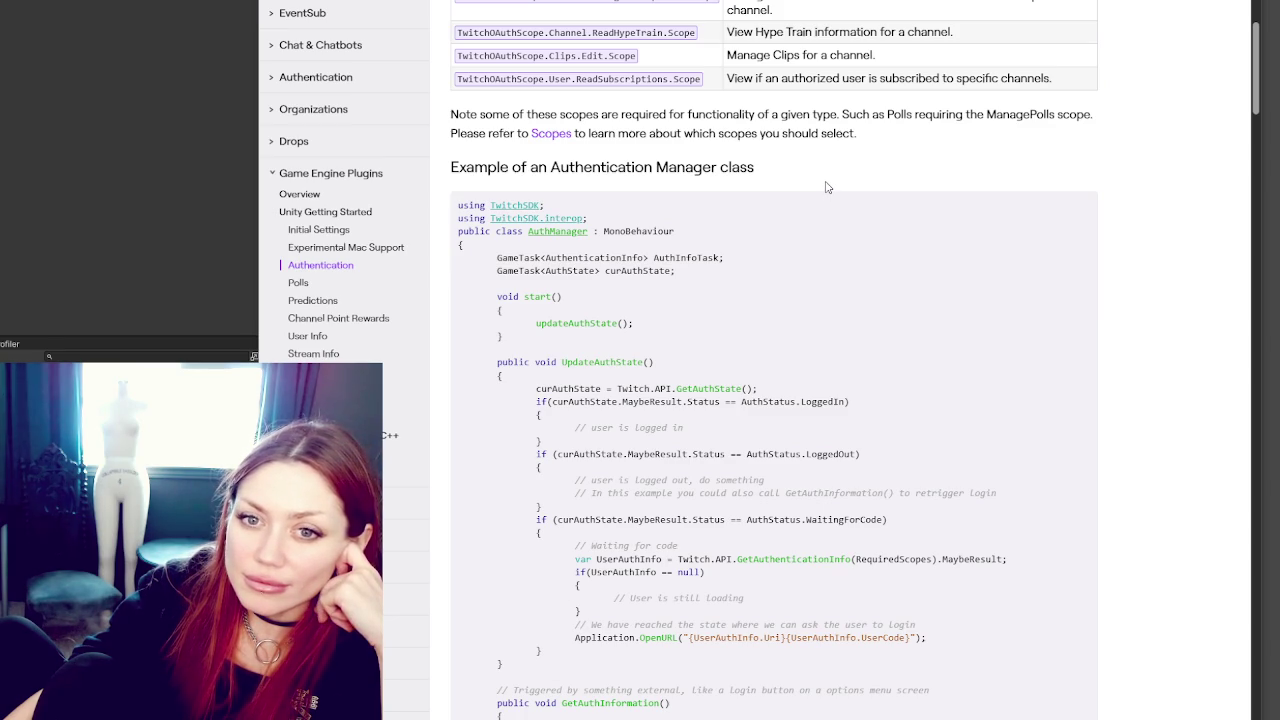
scroll(827, 187, "down", 1)
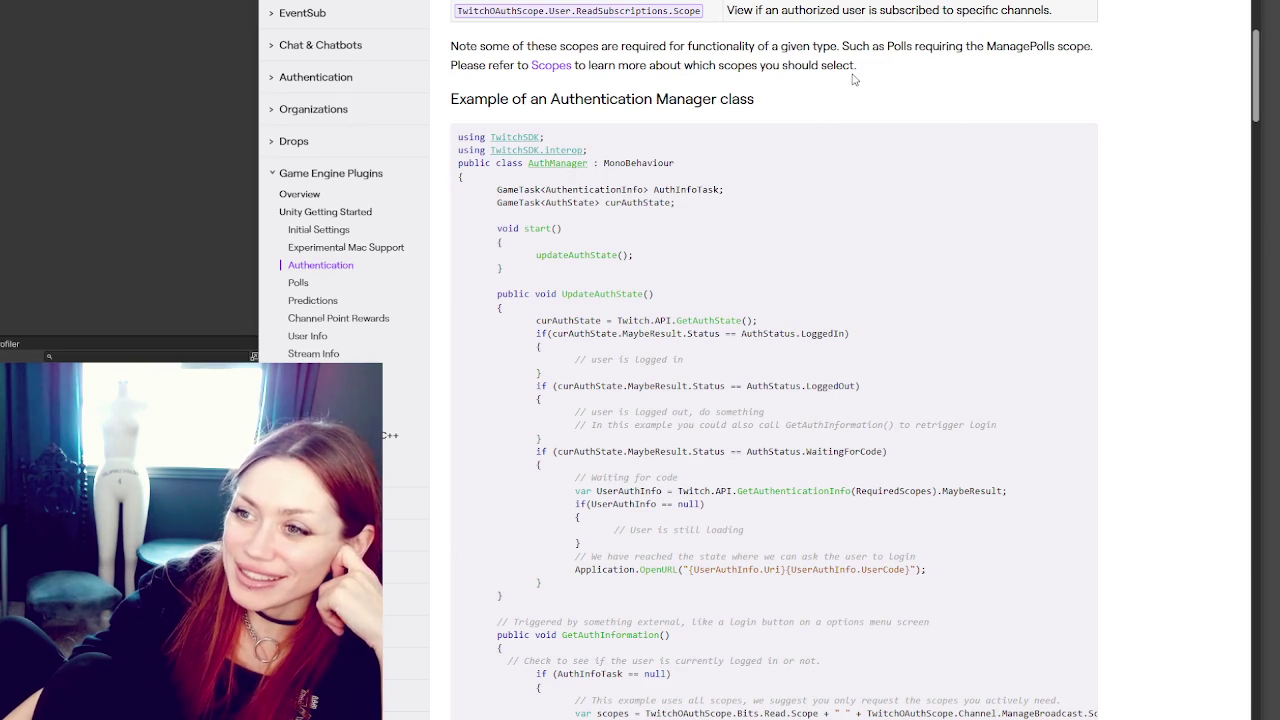
left_click_drag(459, 97, 850, 110)
left_click(874, 104)
scroll(880, 95, "down", 3)
scroll(926, 65, "up", 3)
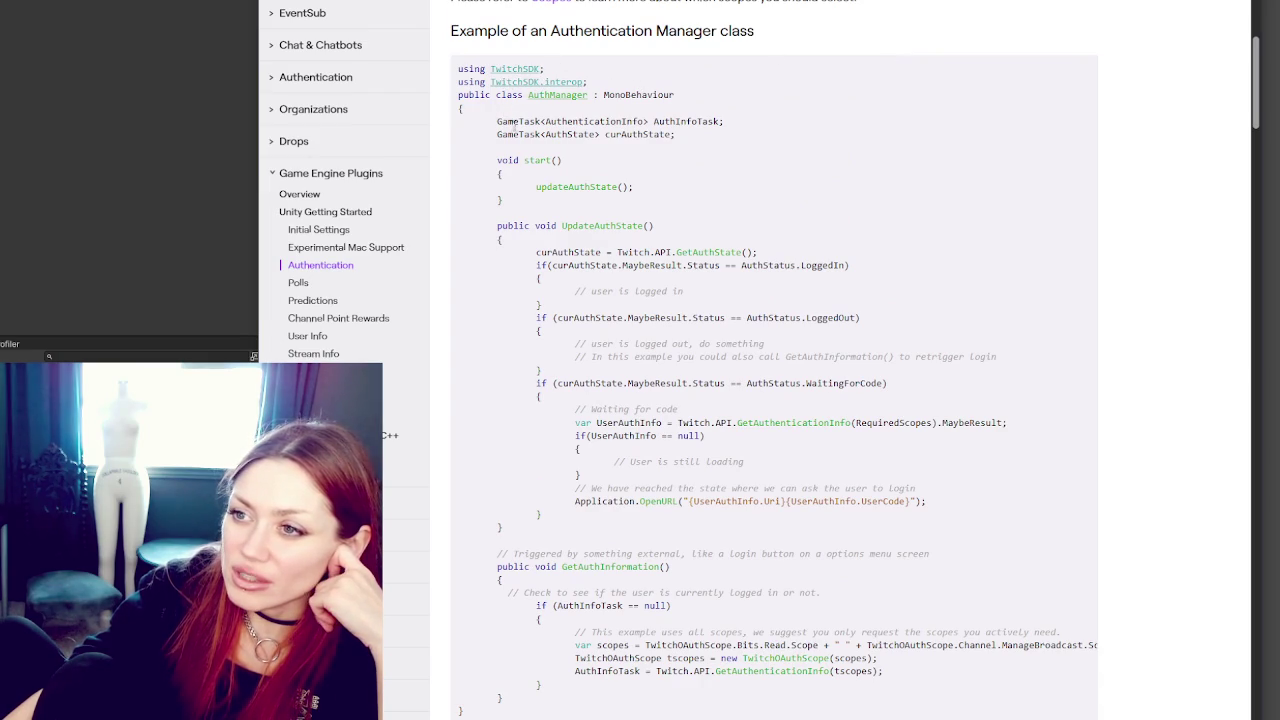
left_click_drag(495, 121, 750, 123)
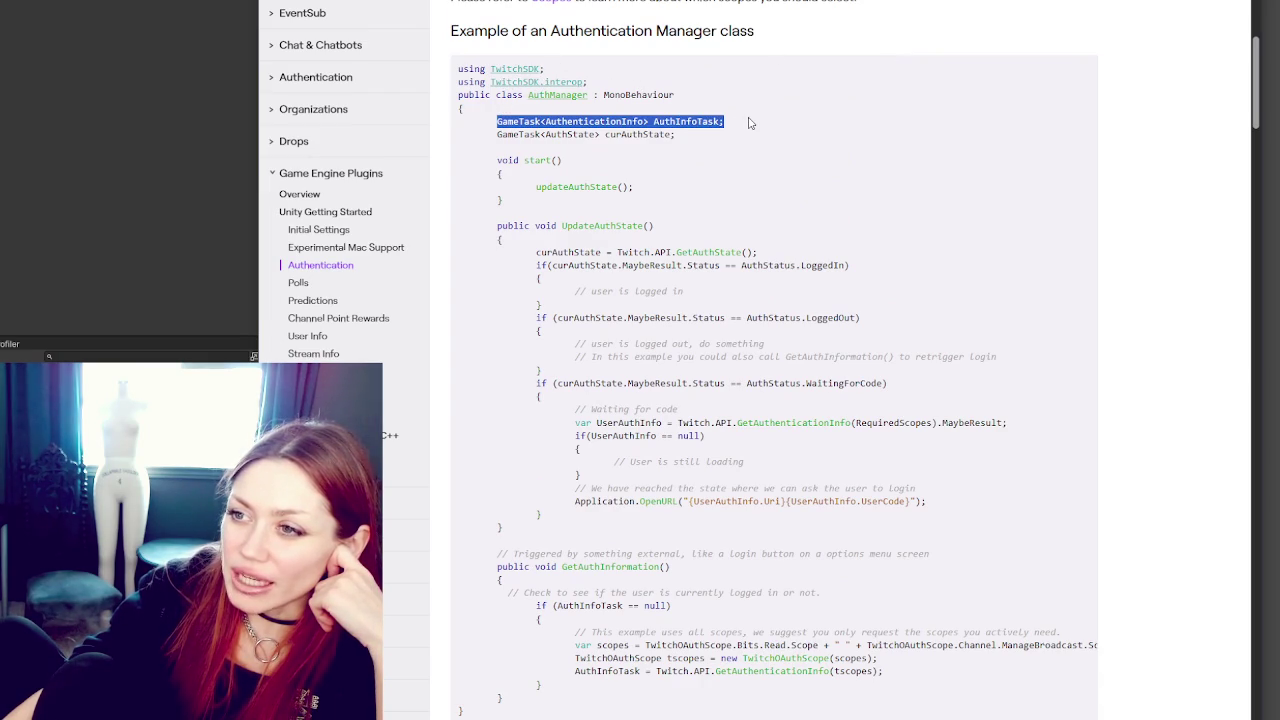
left_click(705, 121)
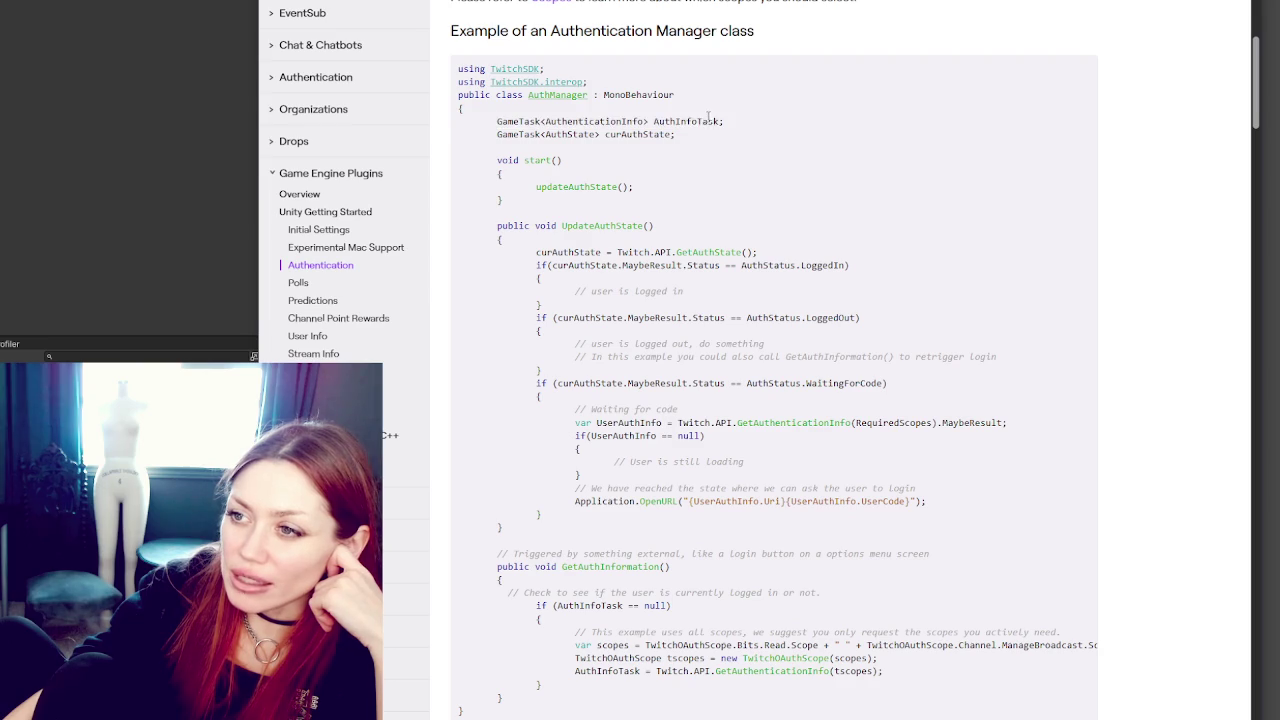
double_click(700, 121)
double_click(518, 134)
double_click(569, 134)
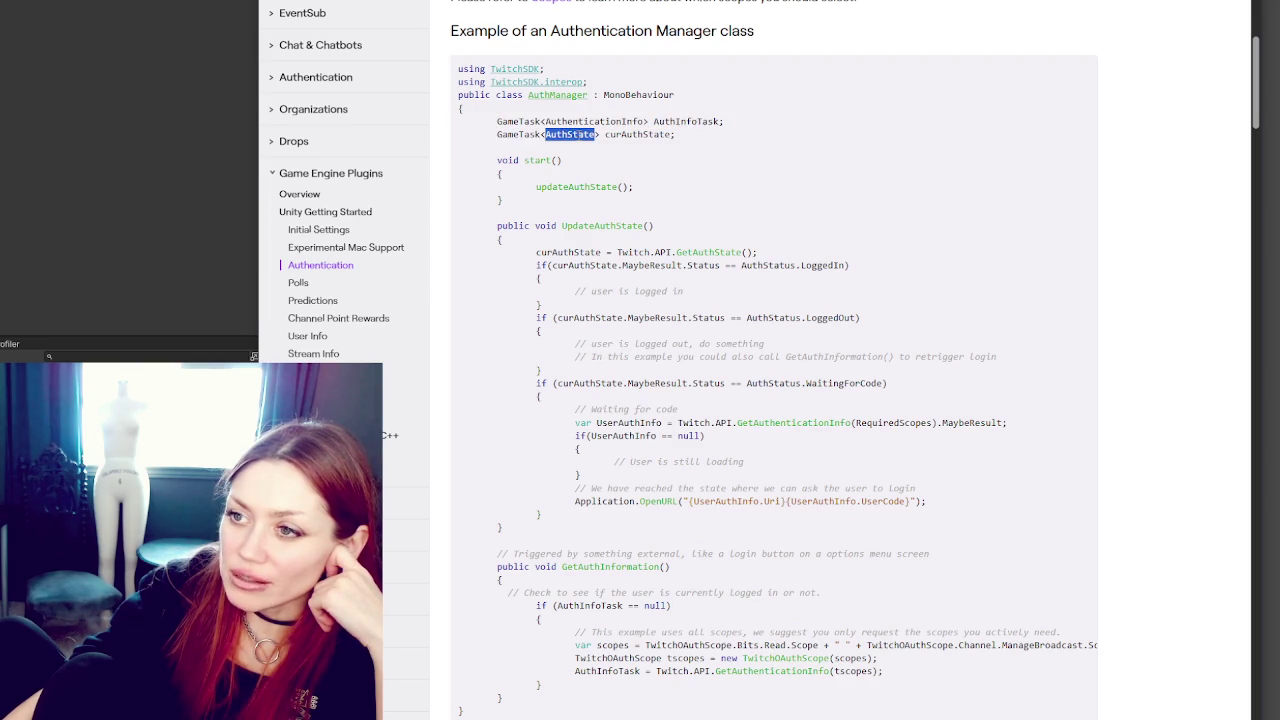
double_click(620, 121)
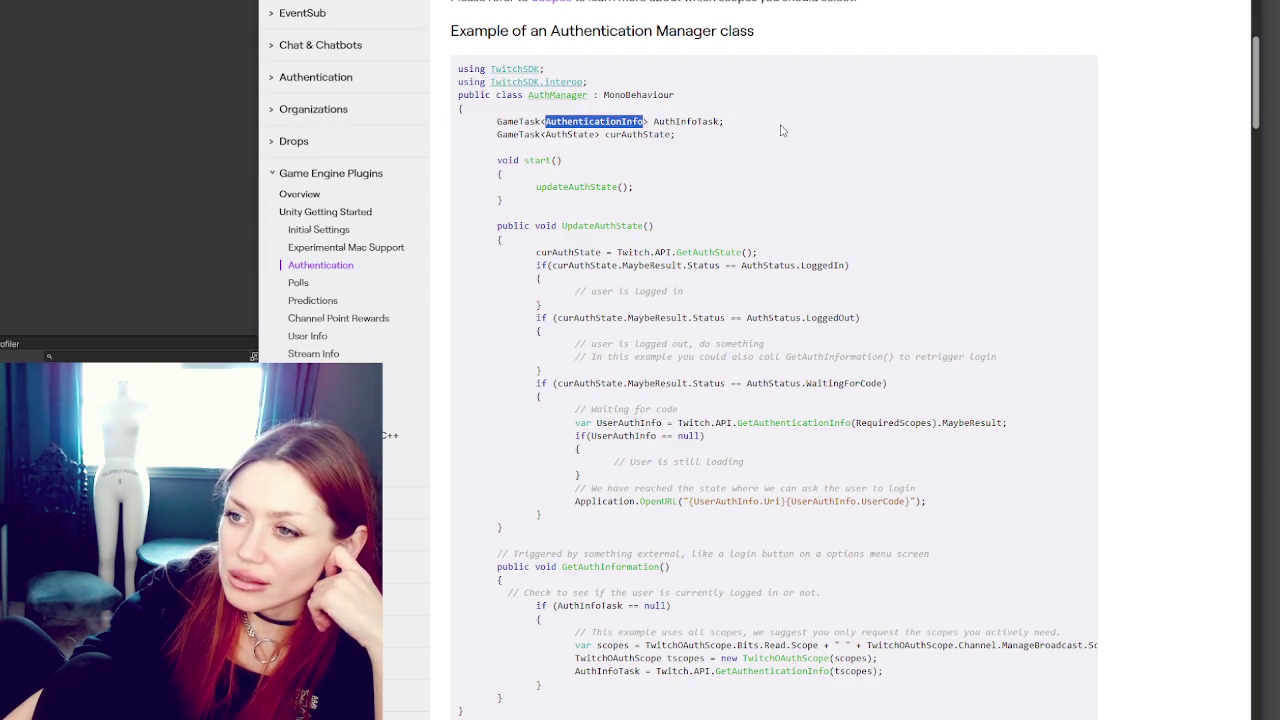
double_click(585, 134)
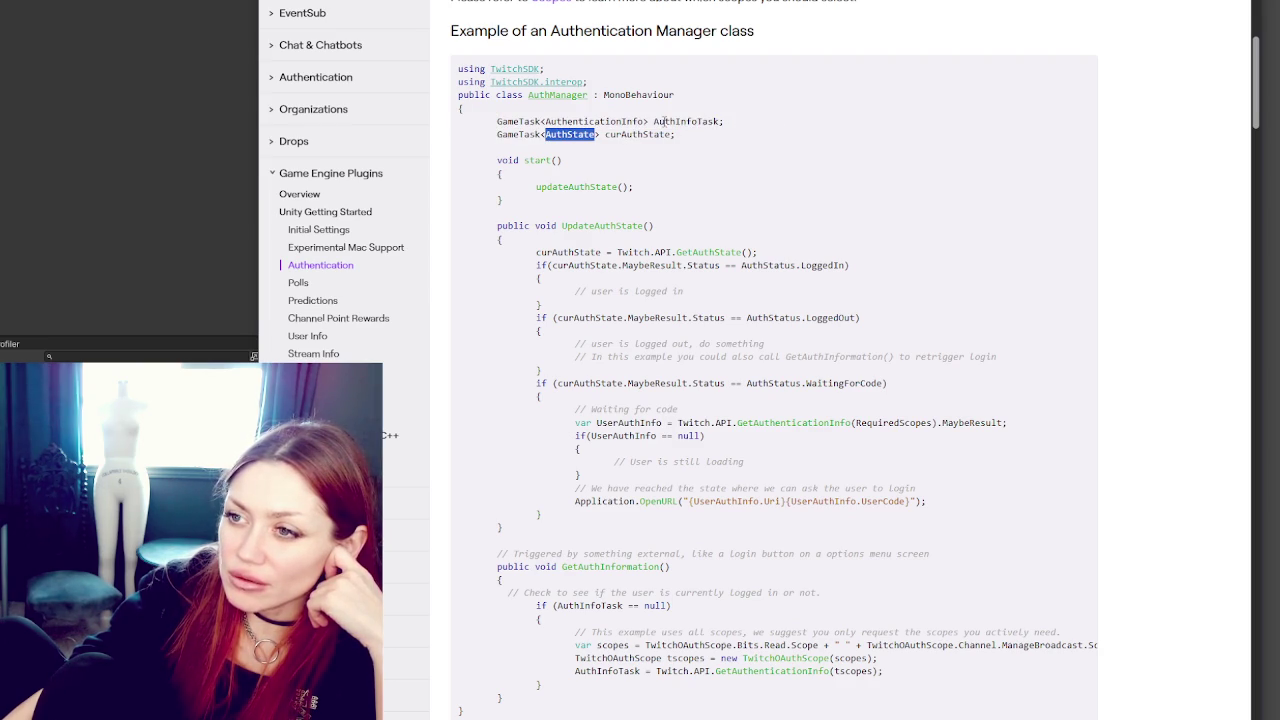
scroll(748, 123, "down", 3)
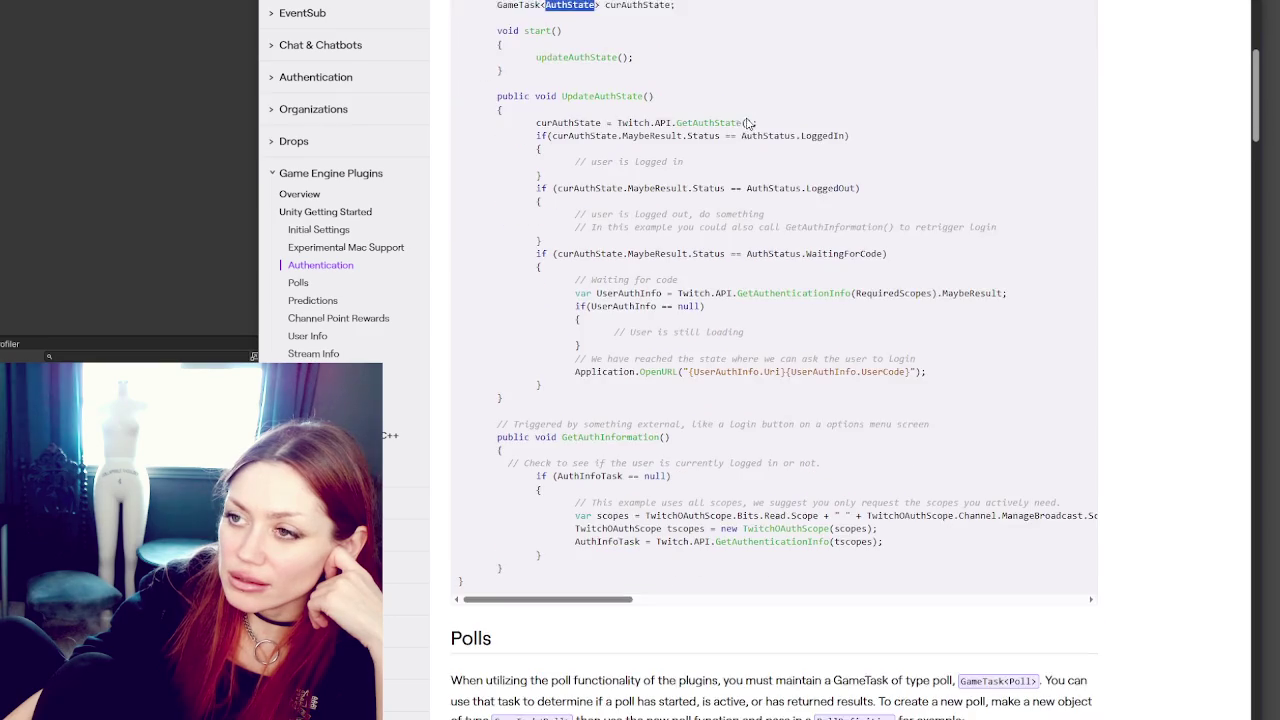
double_click(570, 50)
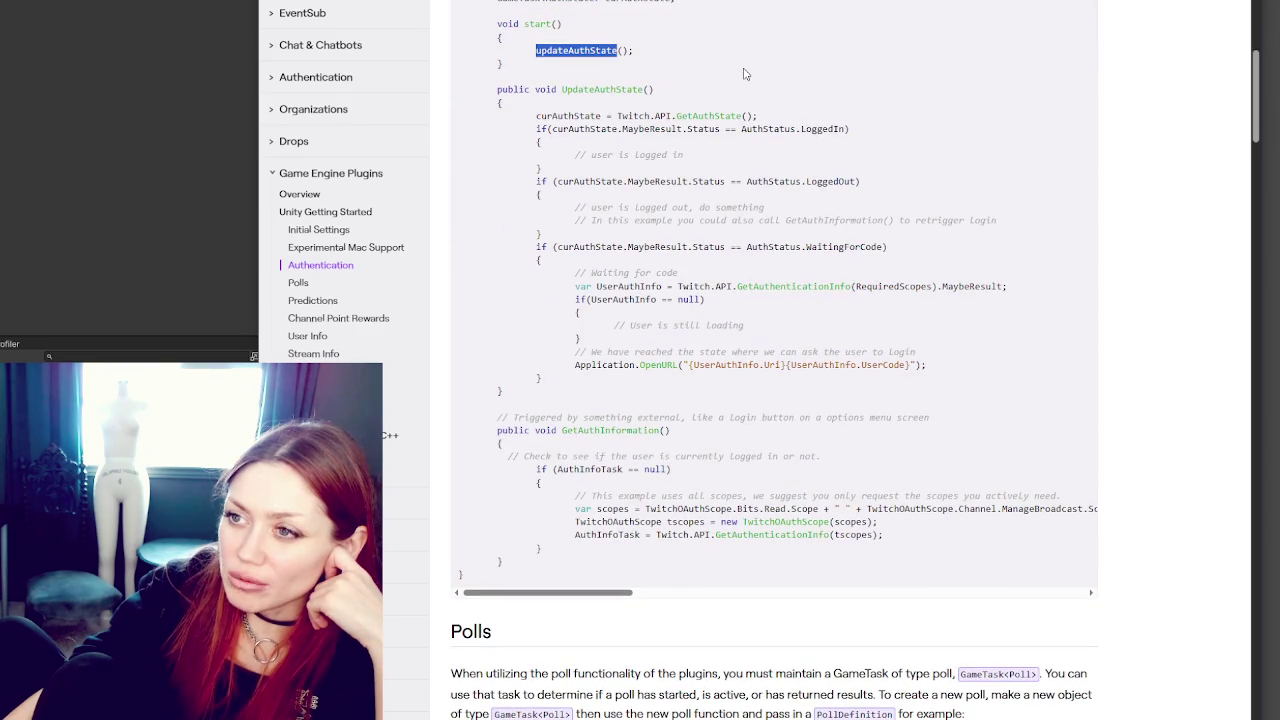
double_click(600, 89)
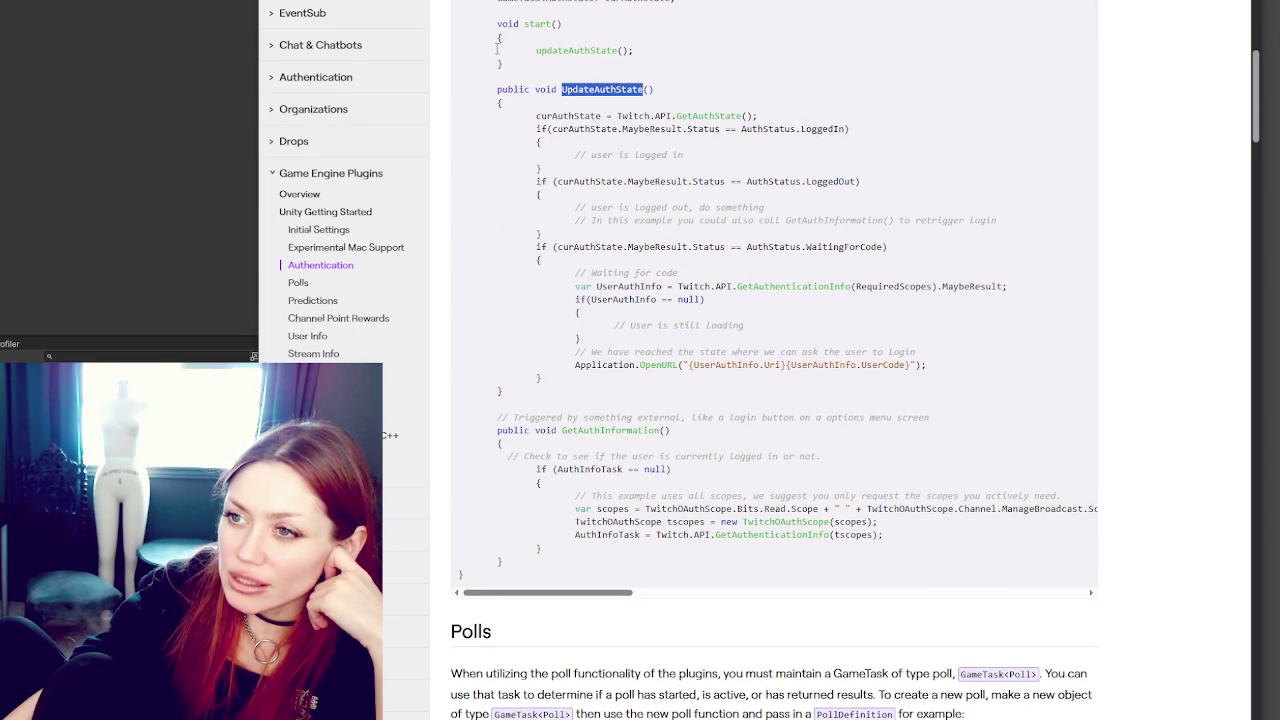
left_click(538, 48)
left_click_drag(537, 50, 544, 50)
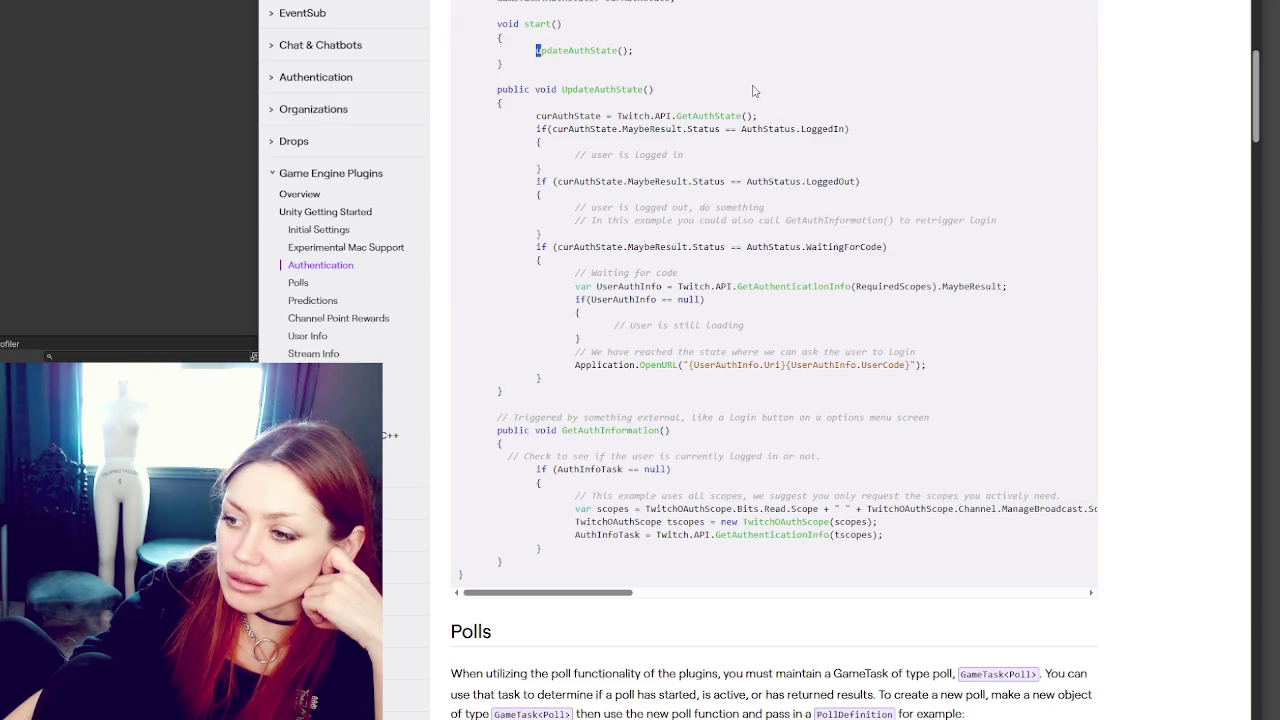
scroll(829, 79, "down", 4)
scroll(829, 79, "down", 4)
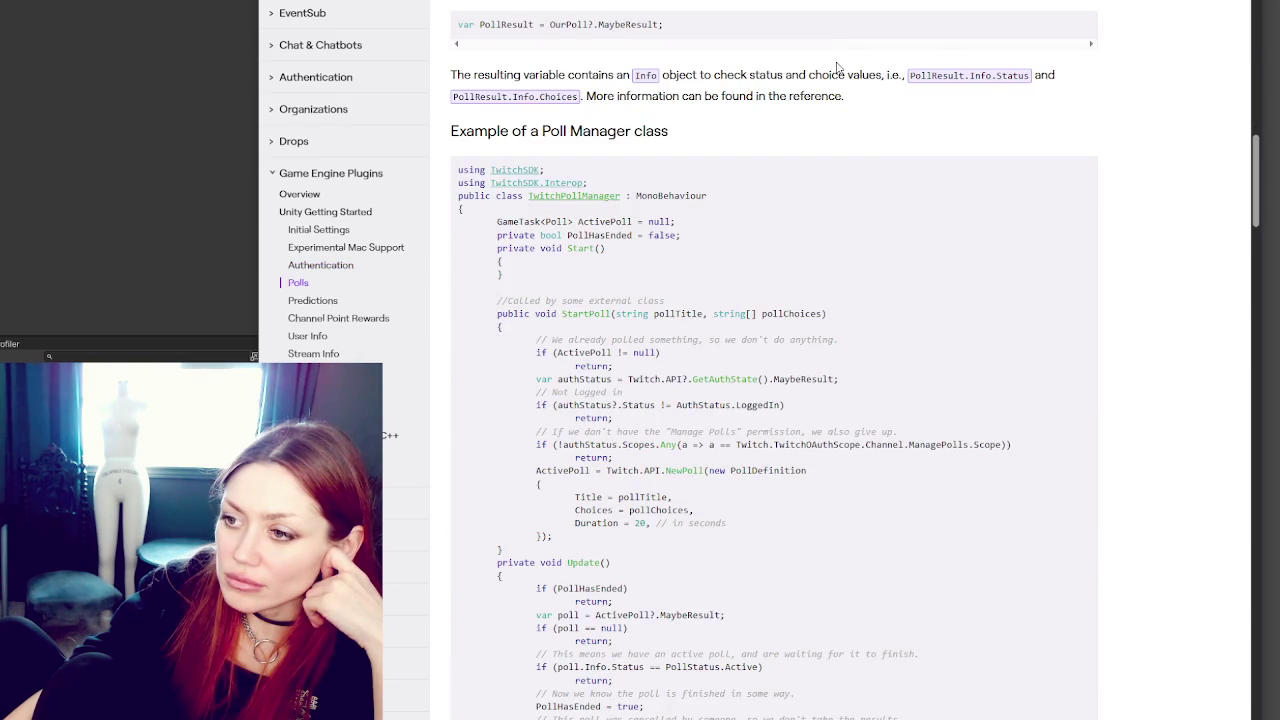
scroll(837, 67, "down", 4)
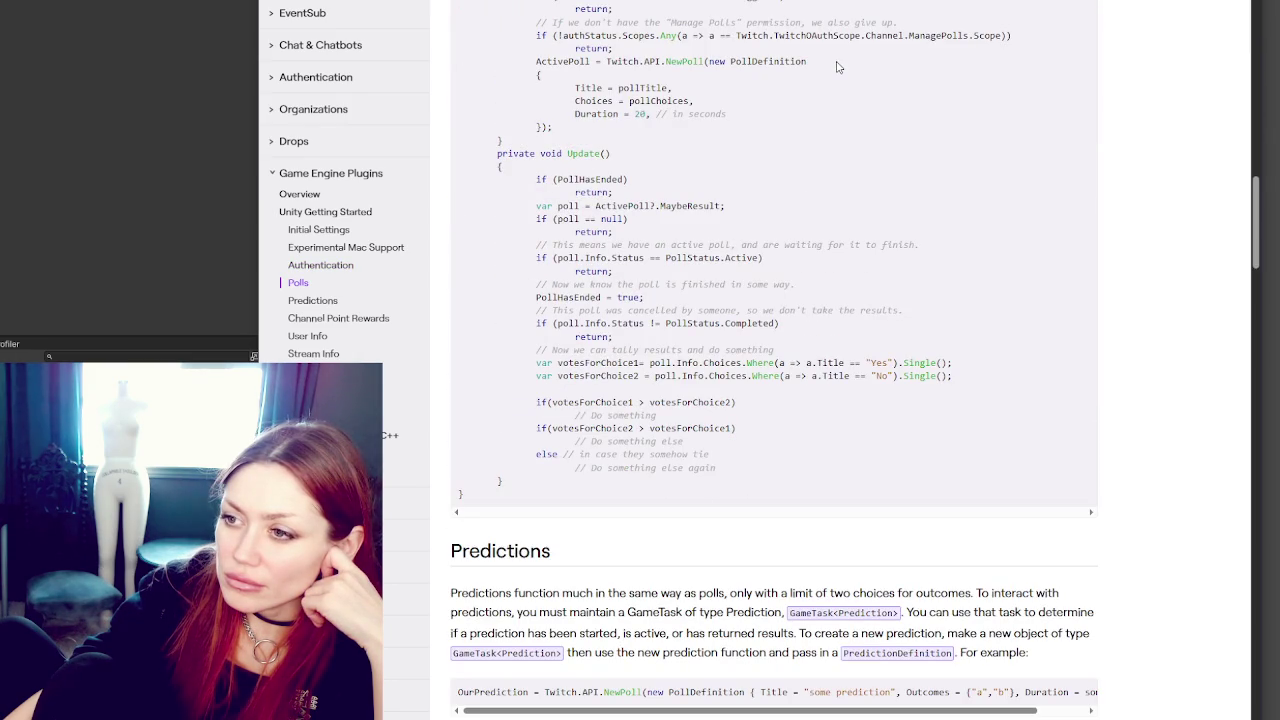
scroll(838, 67, "down", 5)
scroll(863, 61, "down", 2)
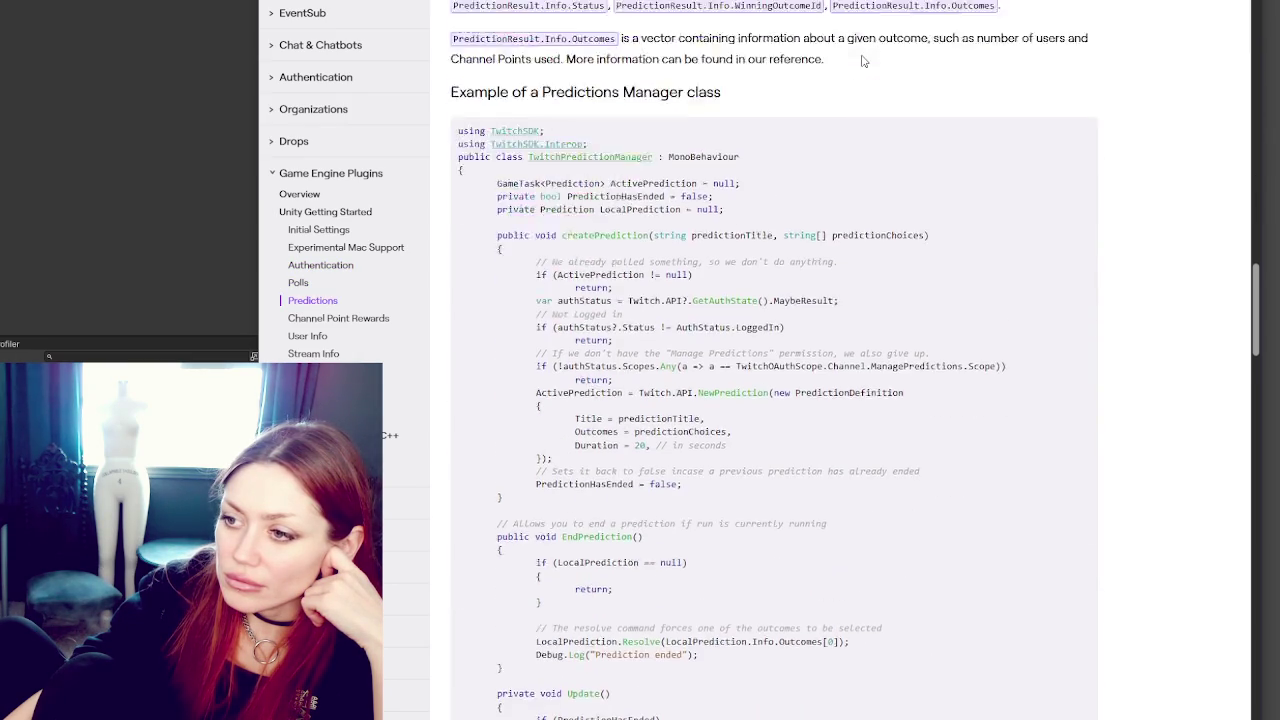
scroll(865, 62, "down", 4)
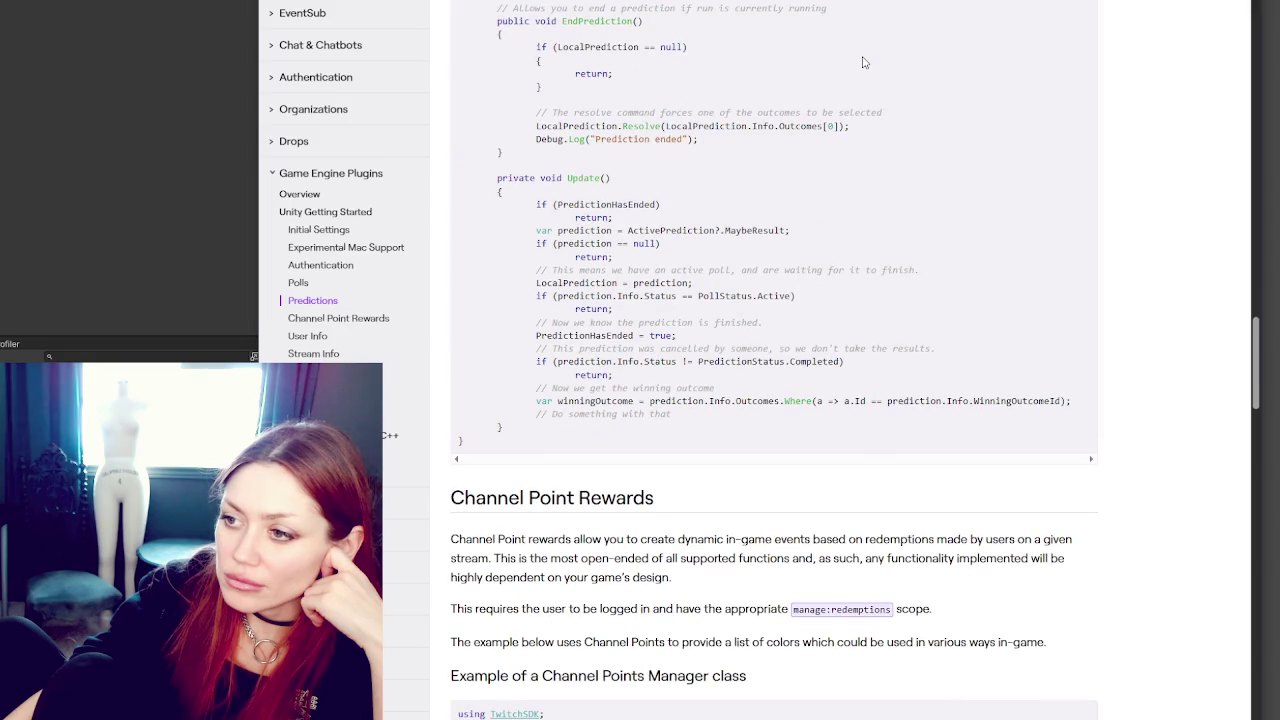
scroll(865, 62, "down", 7)
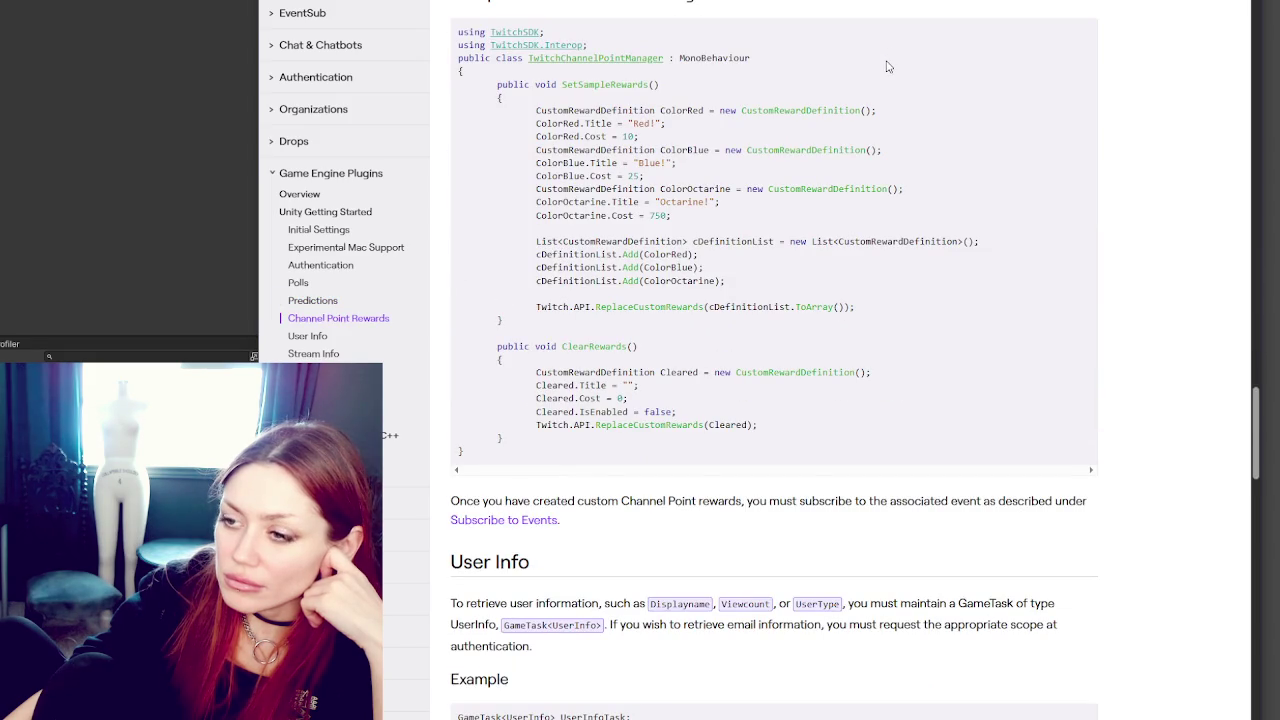
scroll(885, 67, "down", 7)
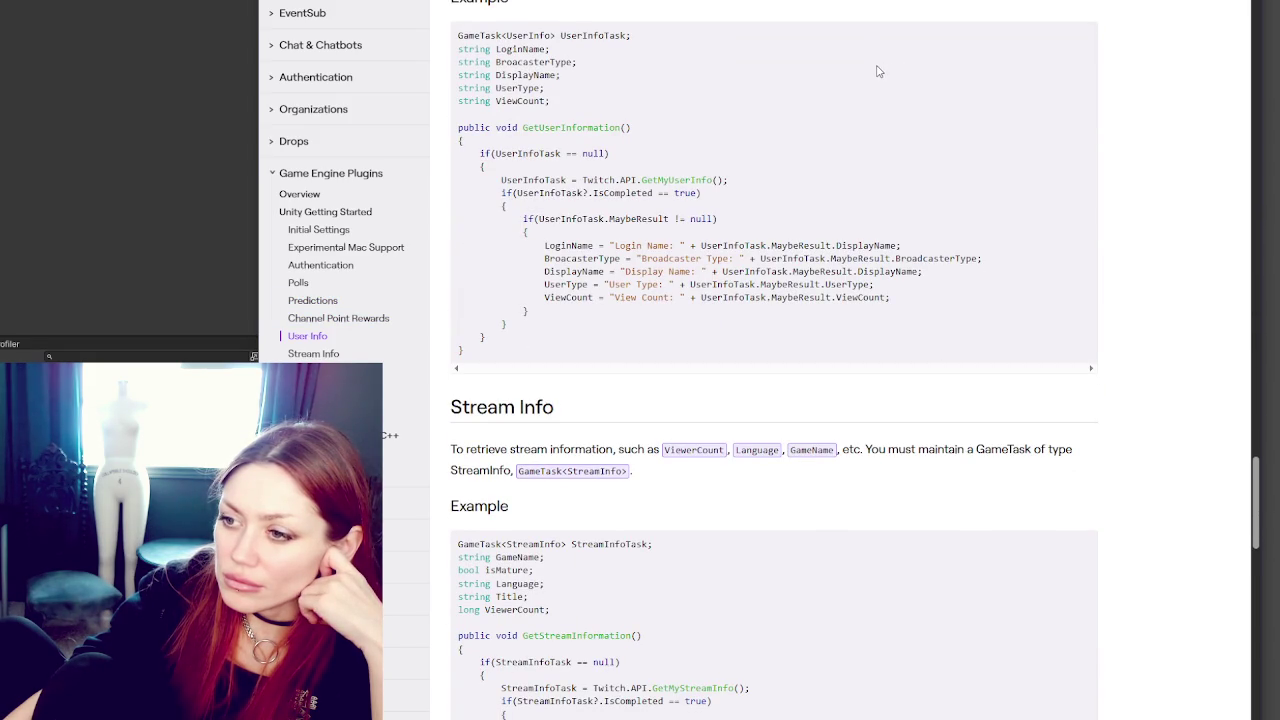
scroll(878, 71, "down", 4)
scroll(878, 71, "down", 4)
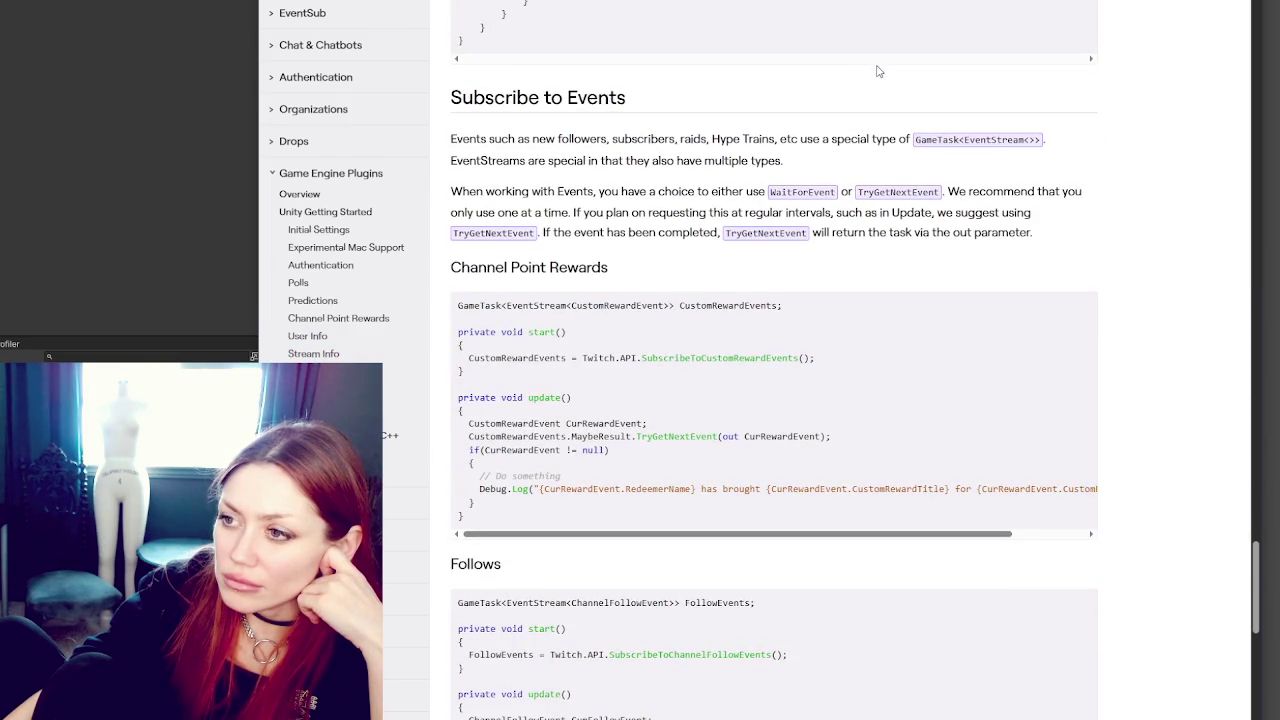
scroll(878, 71, "down", 4)
scroll(878, 71, "down", 3)
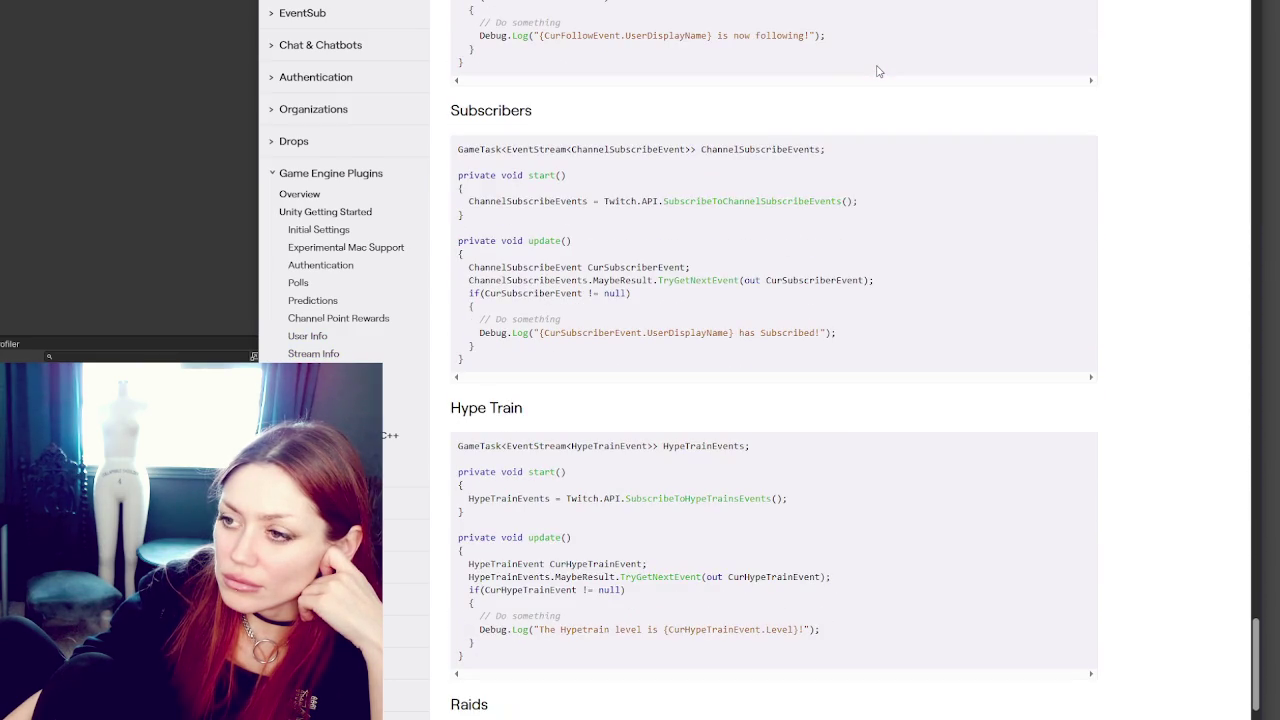
scroll(878, 71, "down", 3)
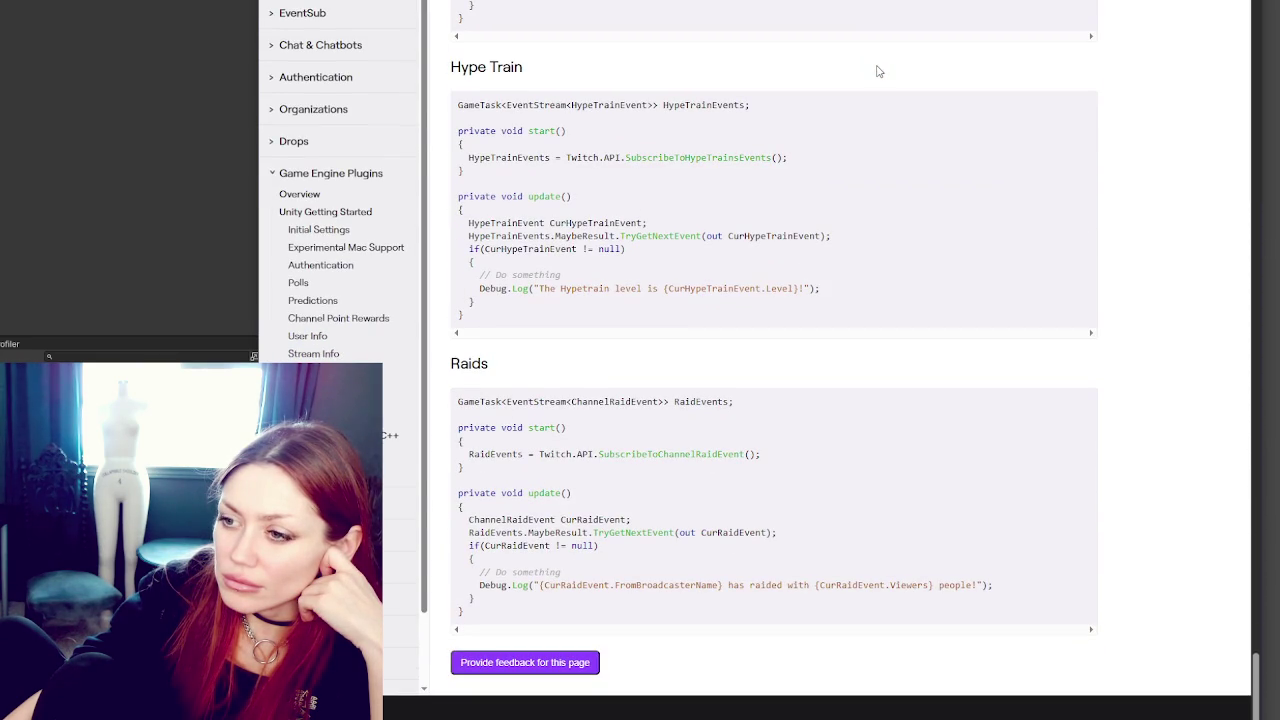
mouse_move(1255, 672)
left_mouse_down()
mouse_move(1255, 11)
mouse_move(1255, 68)
left_mouse_up()
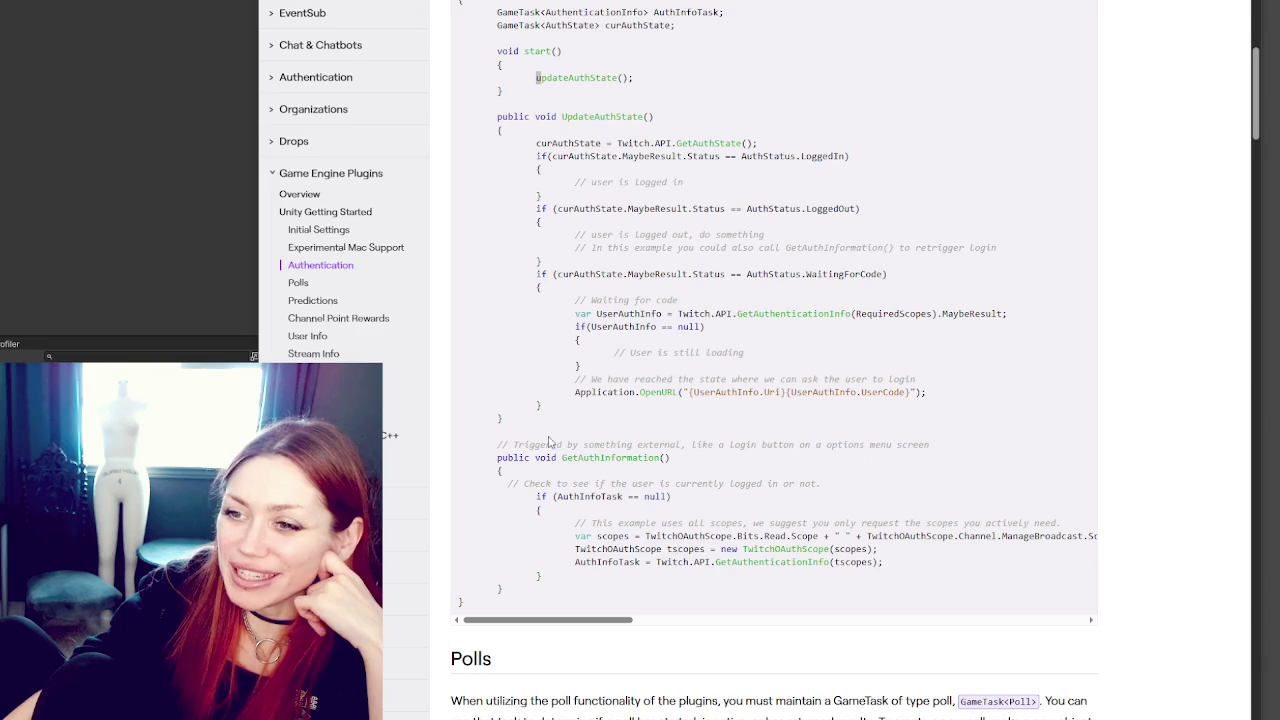
scroll(988, 205, "down", 2)
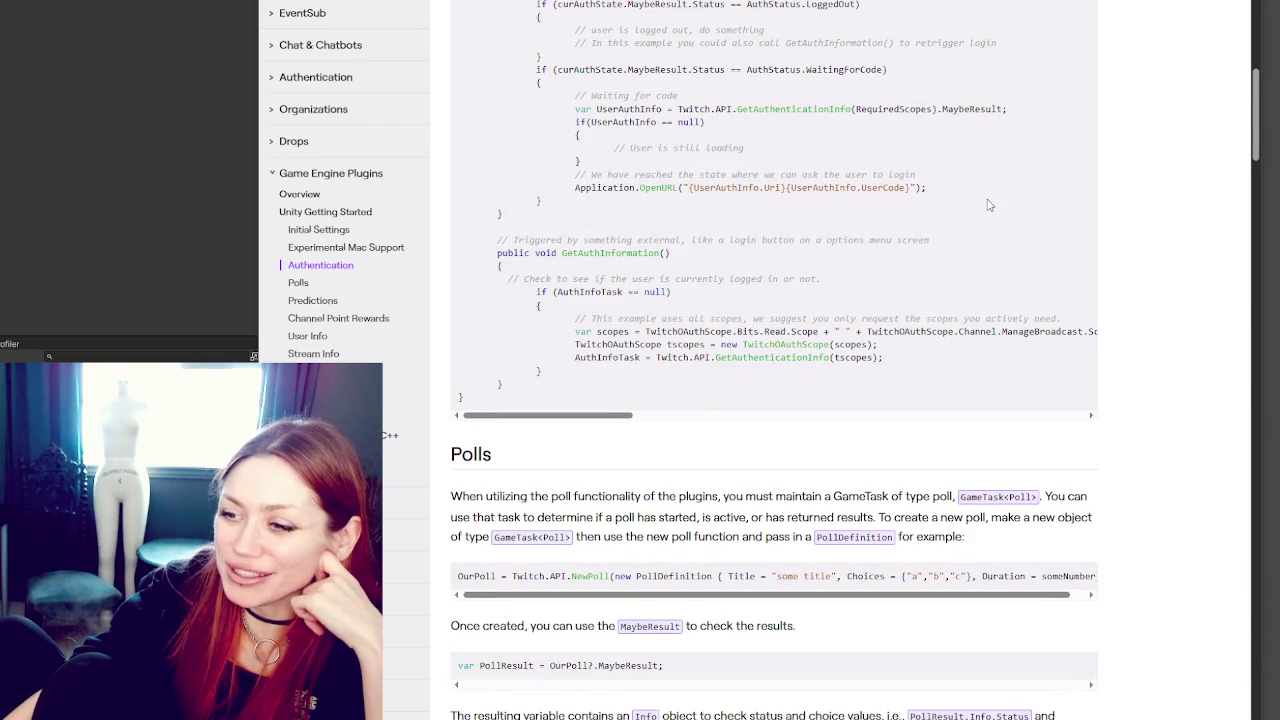
scroll(988, 205, "up", 2)
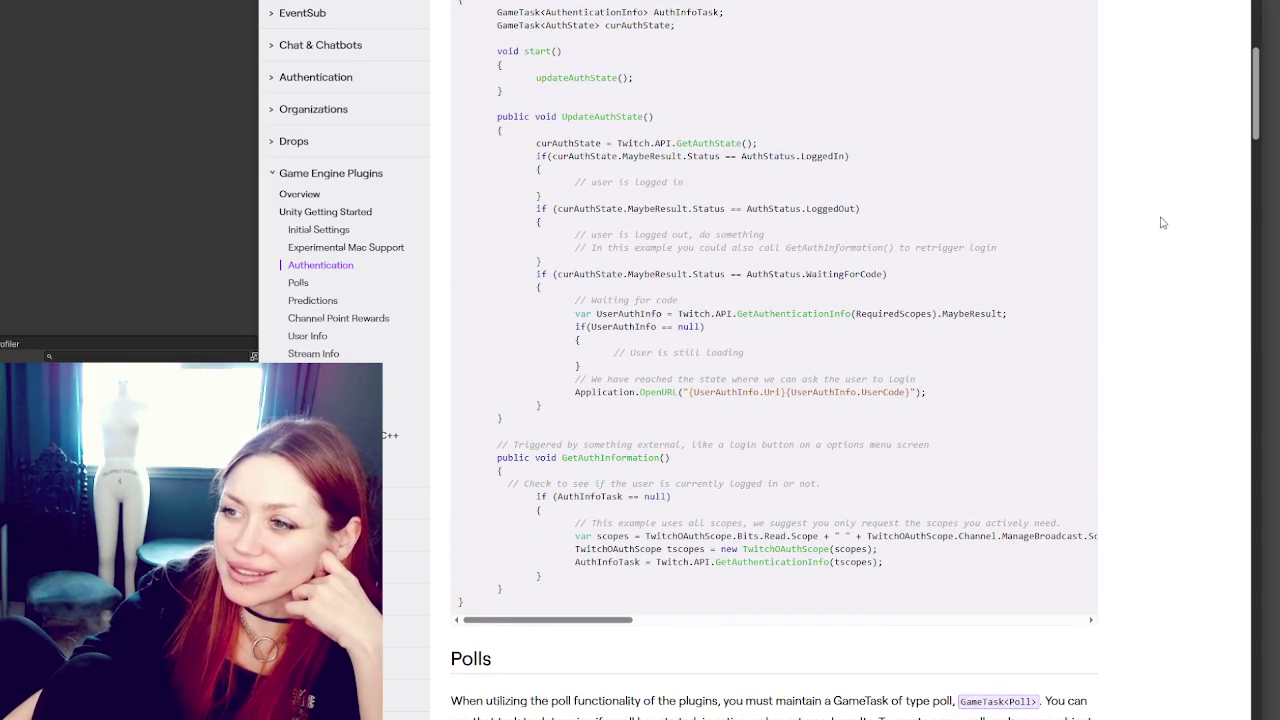
scroll(1050, 190, "down", 1)
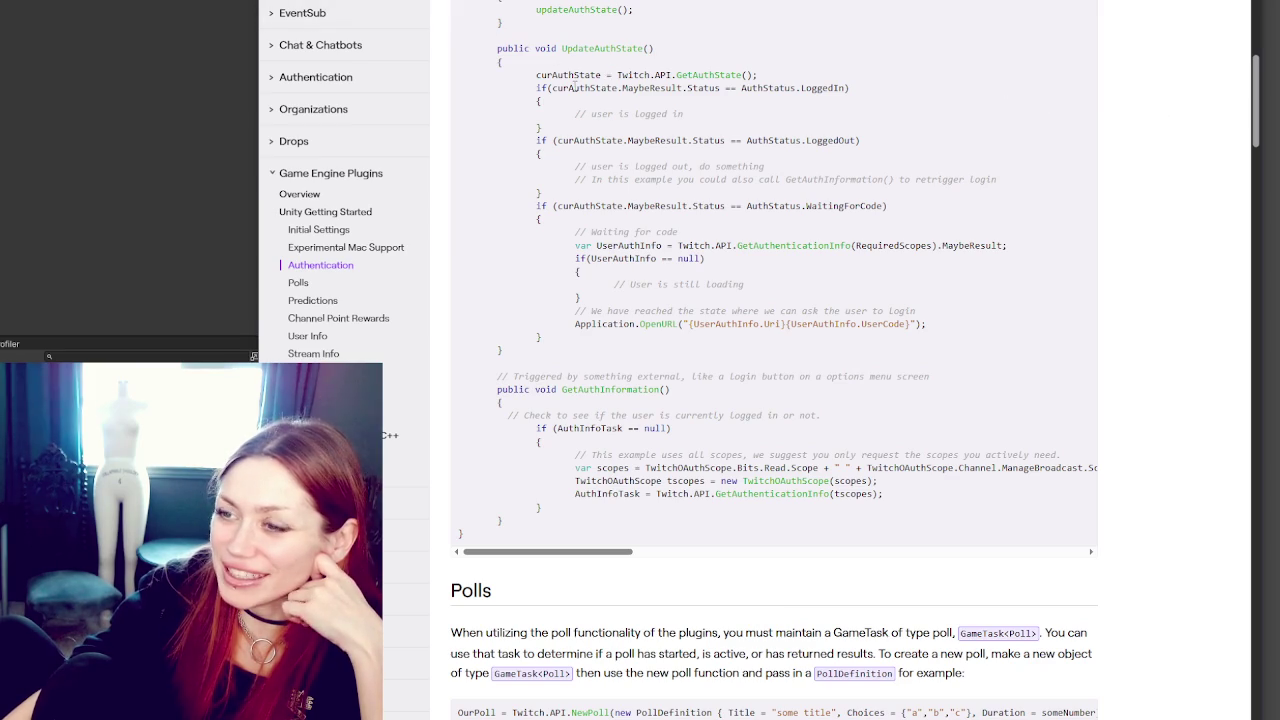
double_click(591, 48)
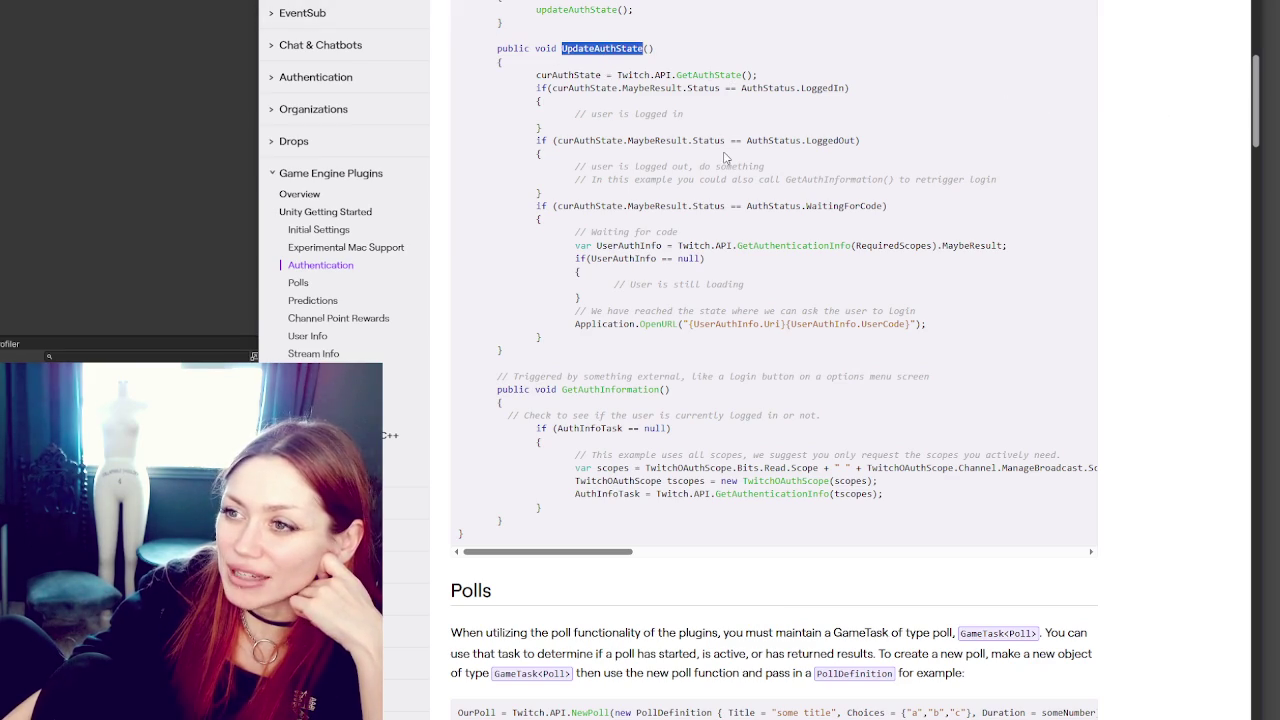
left_click(595, 389)
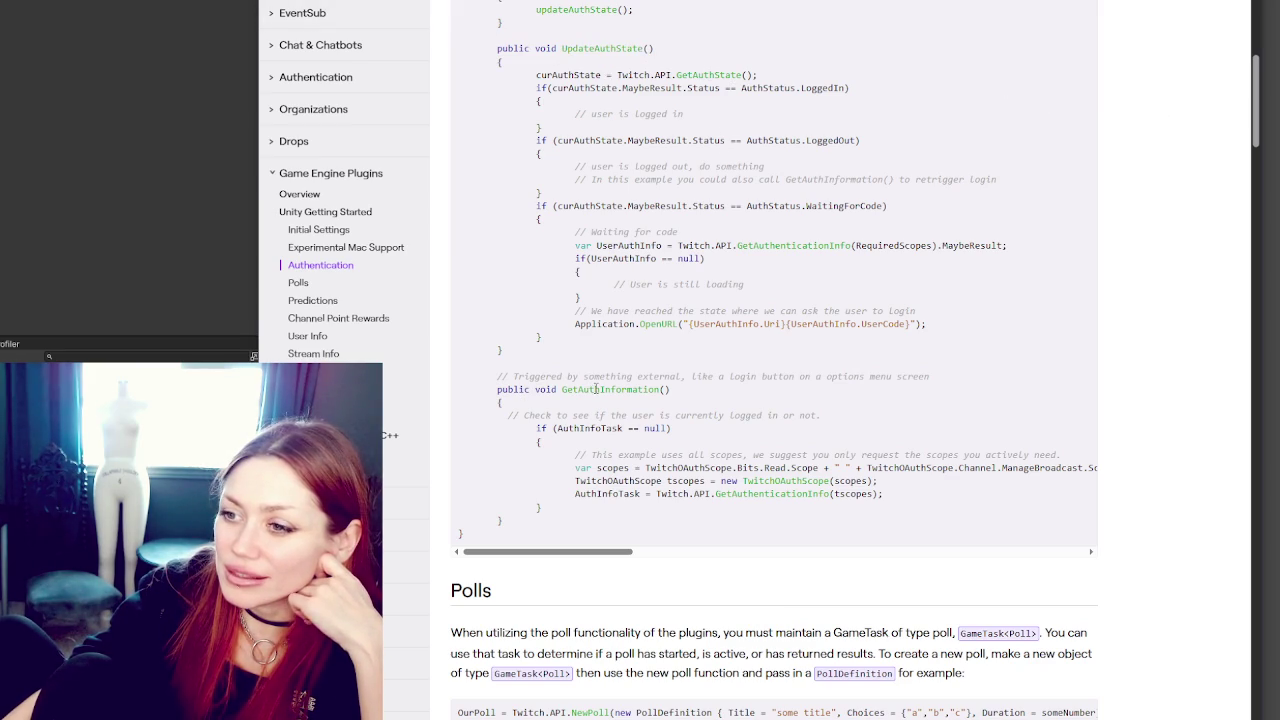
double_click(595, 389)
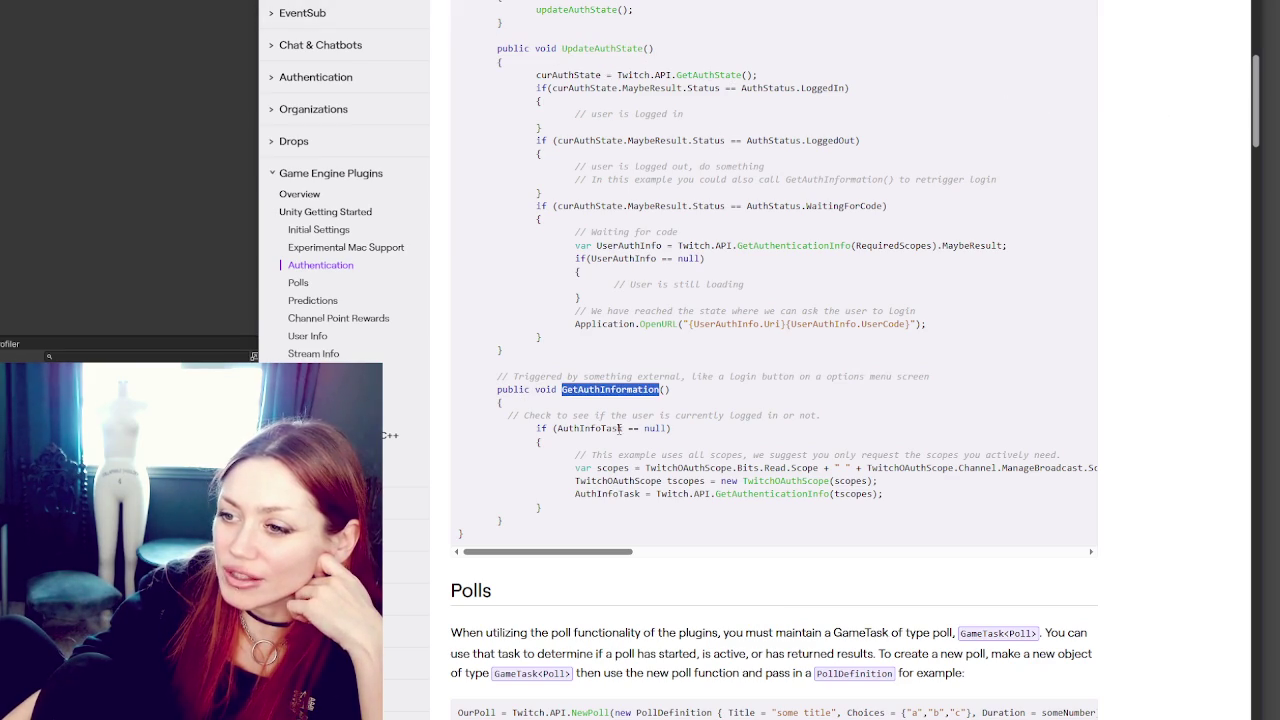
double_click(611, 429)
double_click(655, 428)
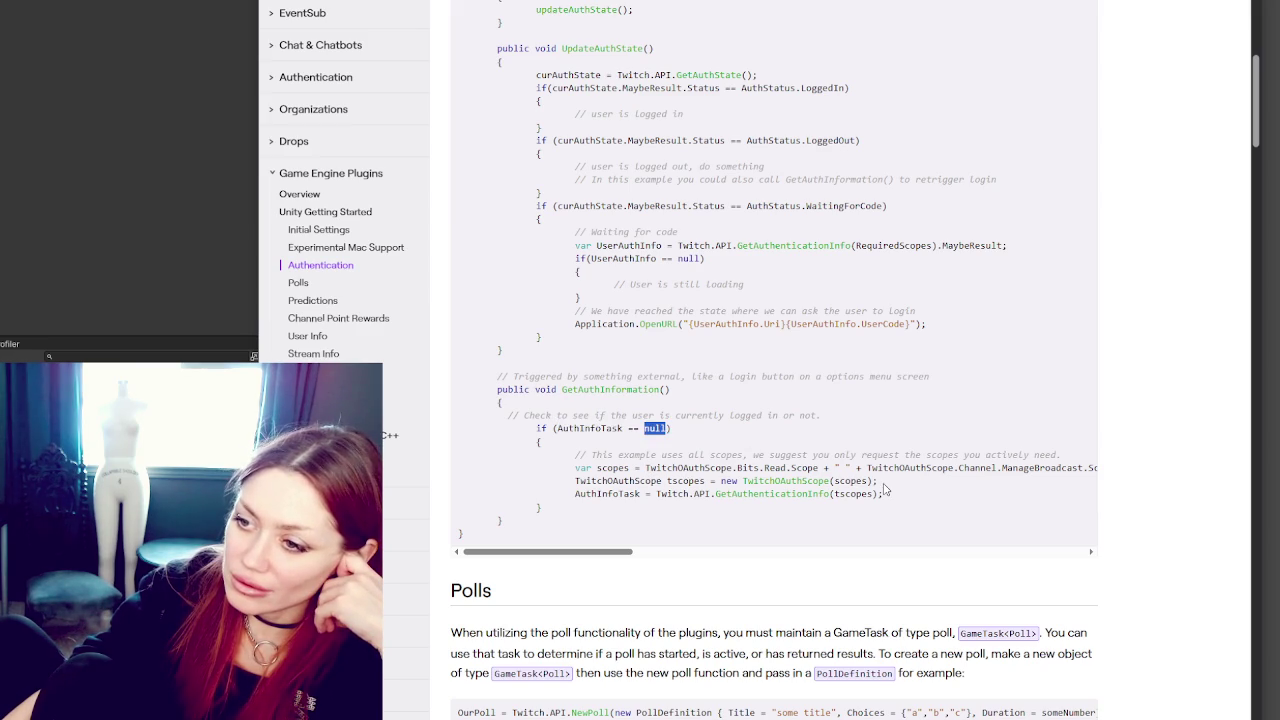
mouse_move(560, 553)
left_mouse_down()
mouse_move(828, 553)
mouse_move(566, 553)
left_mouse_up()
double_click(613, 467)
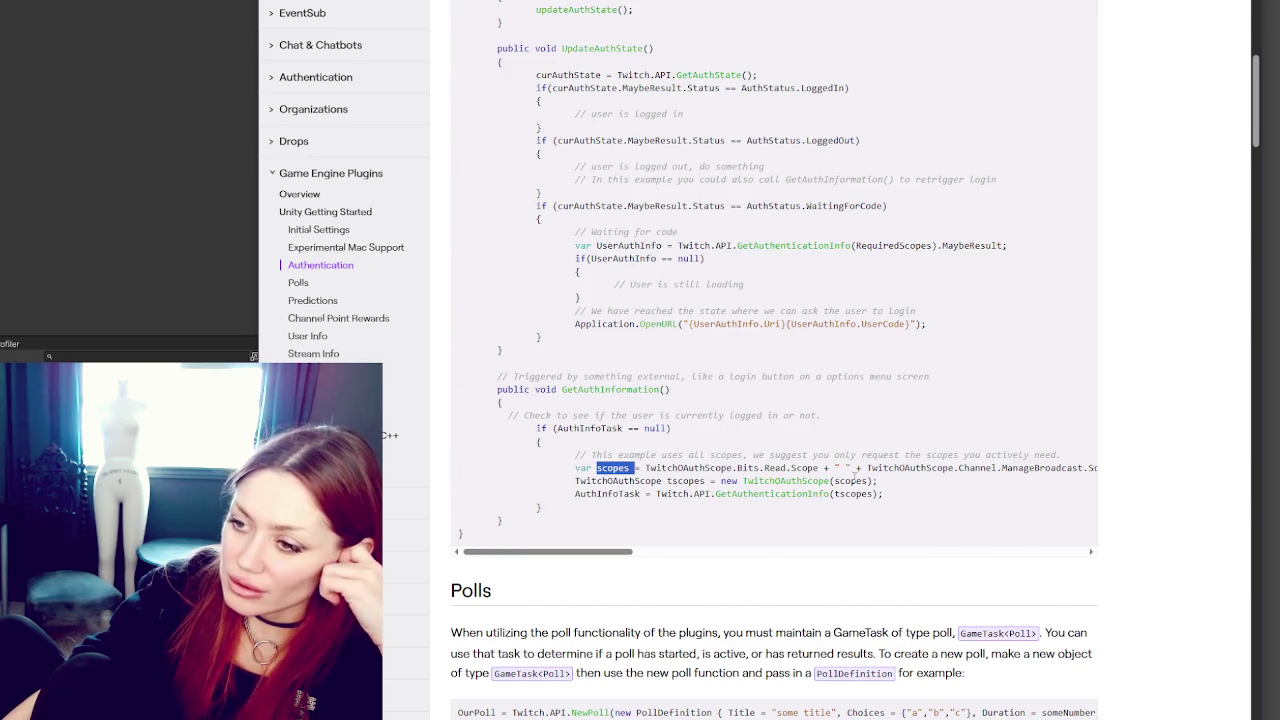
double_click(607, 493)
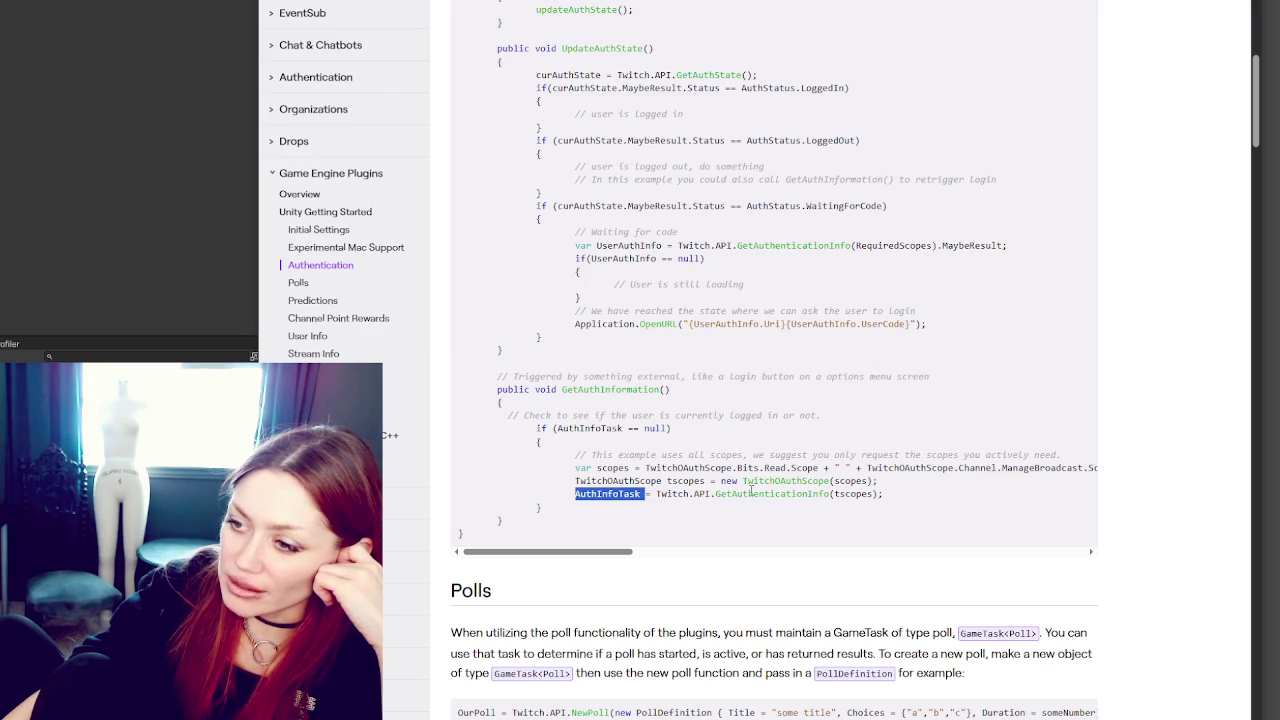
double_click(853, 493)
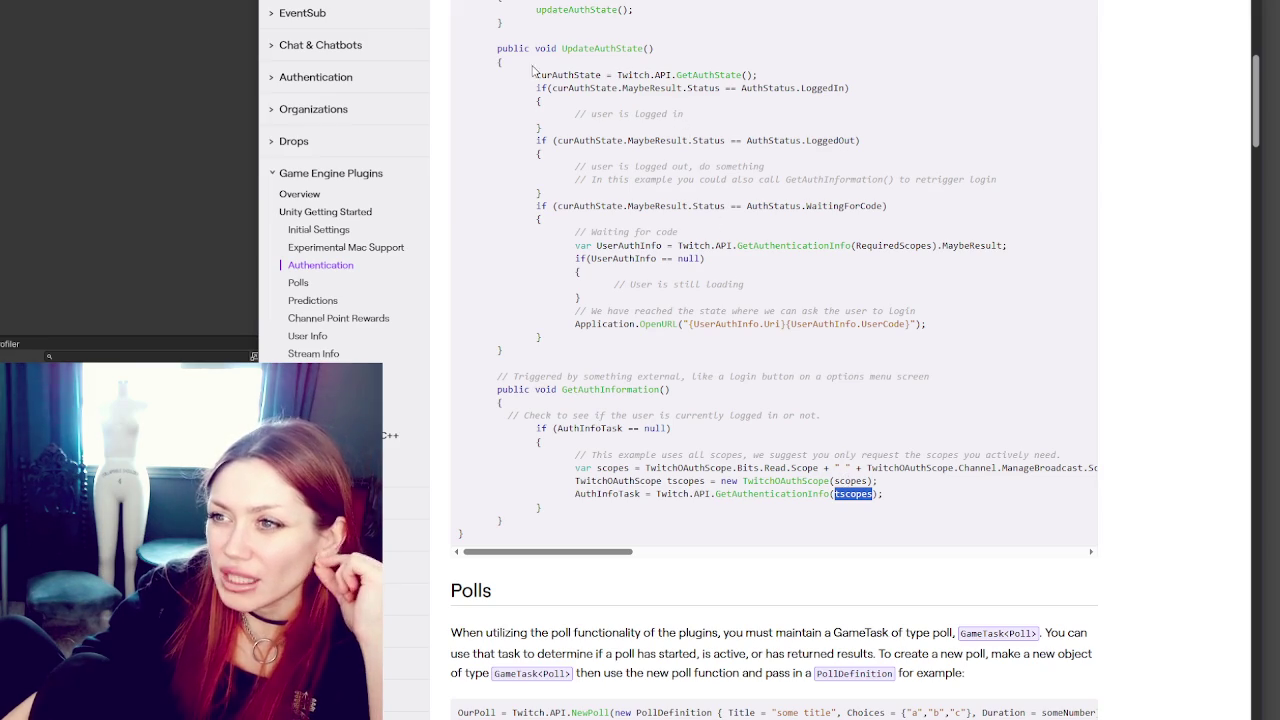
double_click(570, 75)
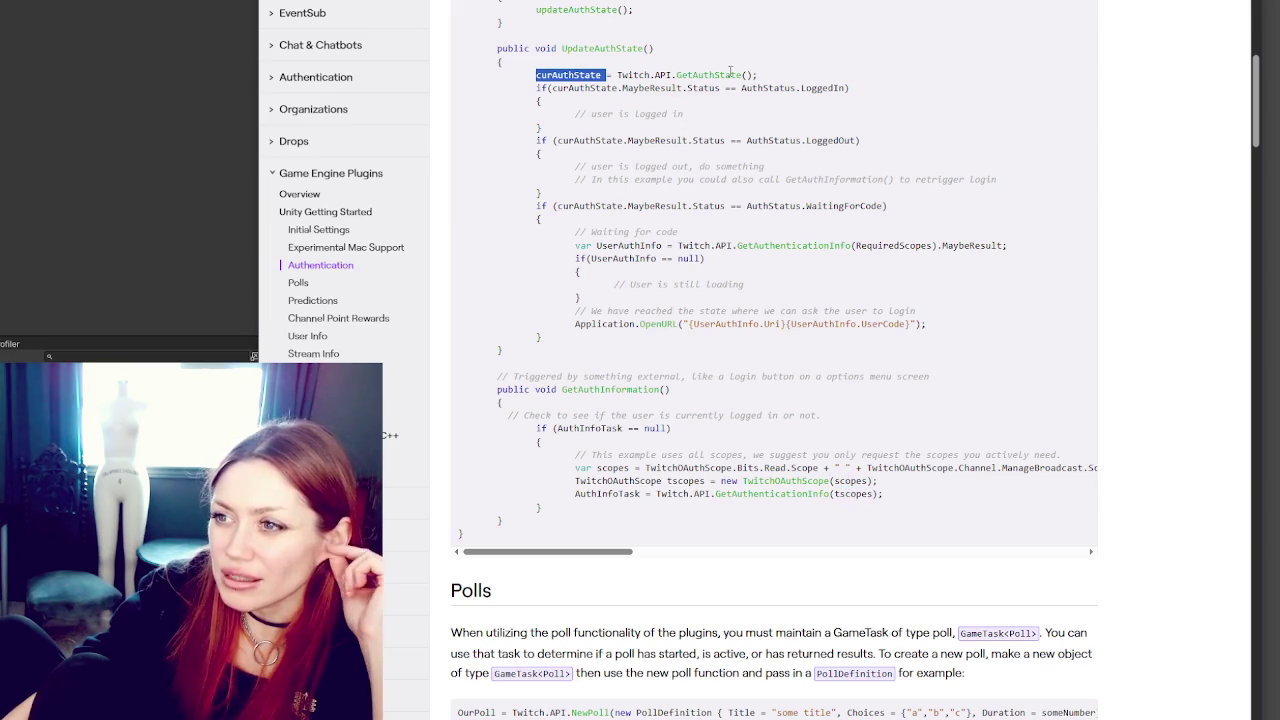
double_click(610, 88)
scroll(747, 129, "up", 3)
double_click(665, 224)
double_click(703, 224)
left_click(814, 222)
double_click(814, 224)
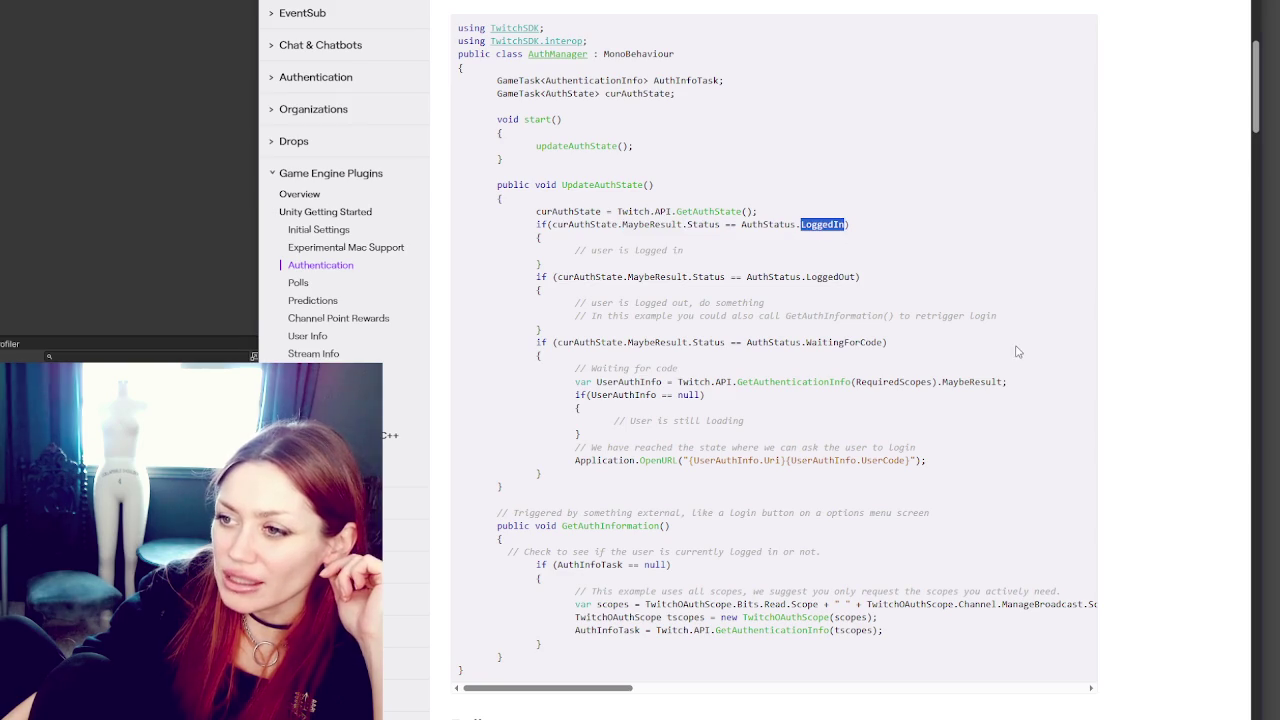
double_click(845, 276)
scroll(970, 228, "down", 1)
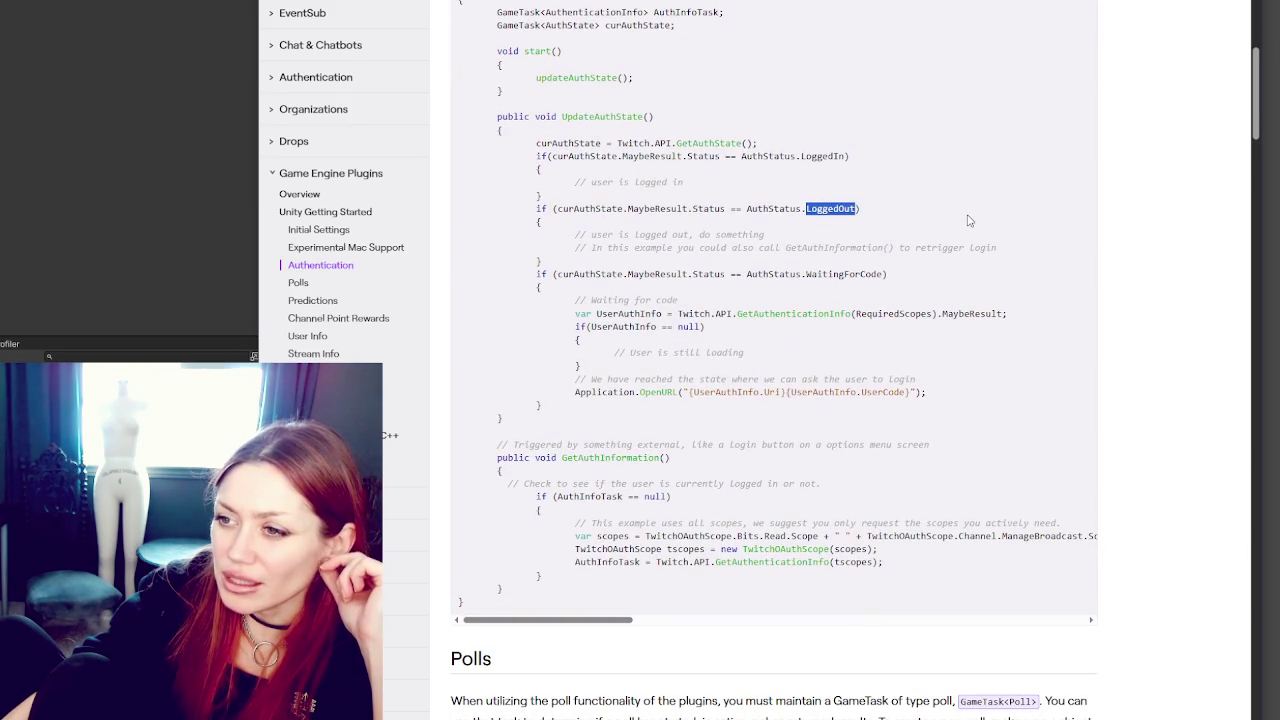
double_click(855, 274)
scroll(911, 279, "down", 1)
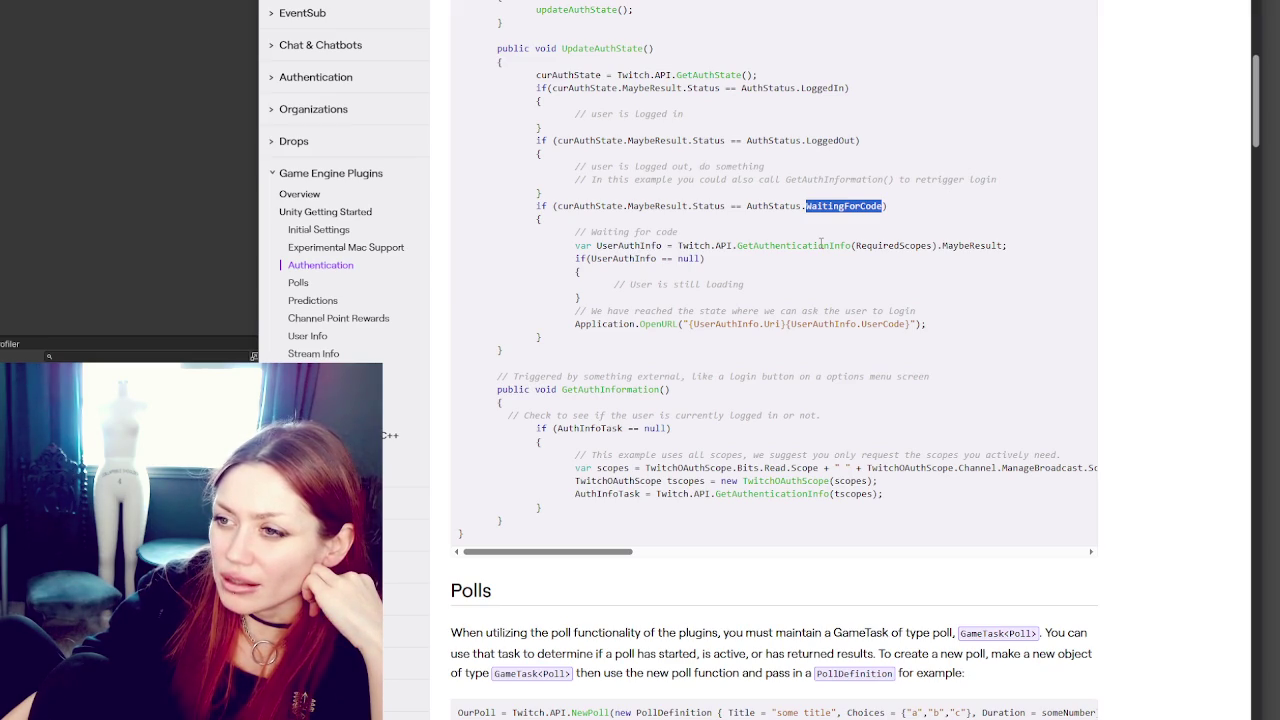
double_click(796, 246)
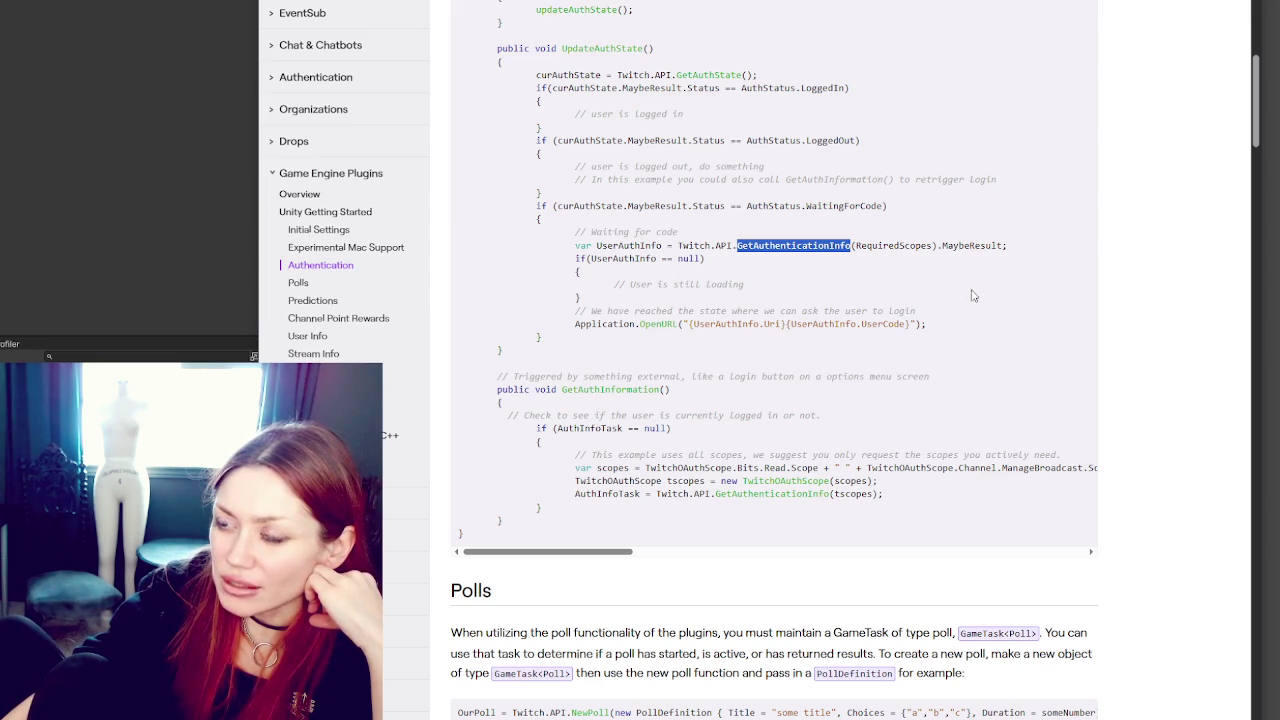
mouse_move(690, 324)
left_mouse_down()
mouse_move(852, 311)
mouse_move(911, 324)
left_mouse_up()
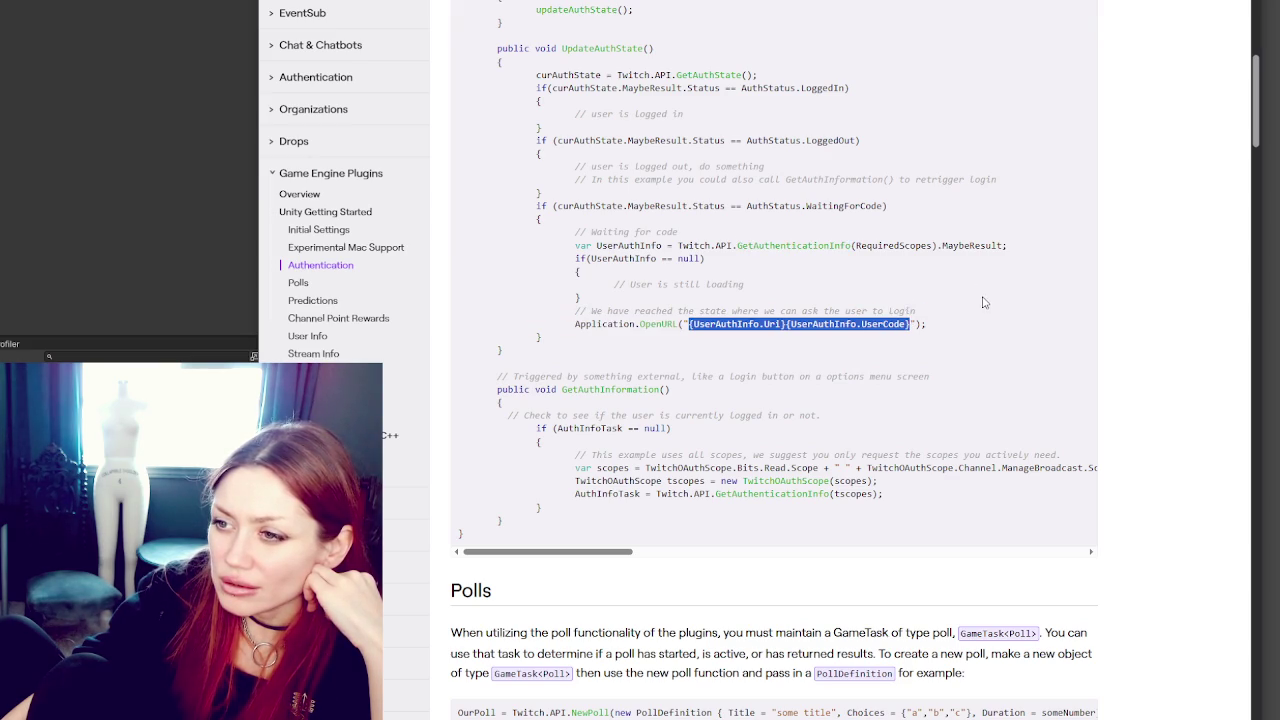
left_click(983, 302)
scroll(983, 302, "down", 4)
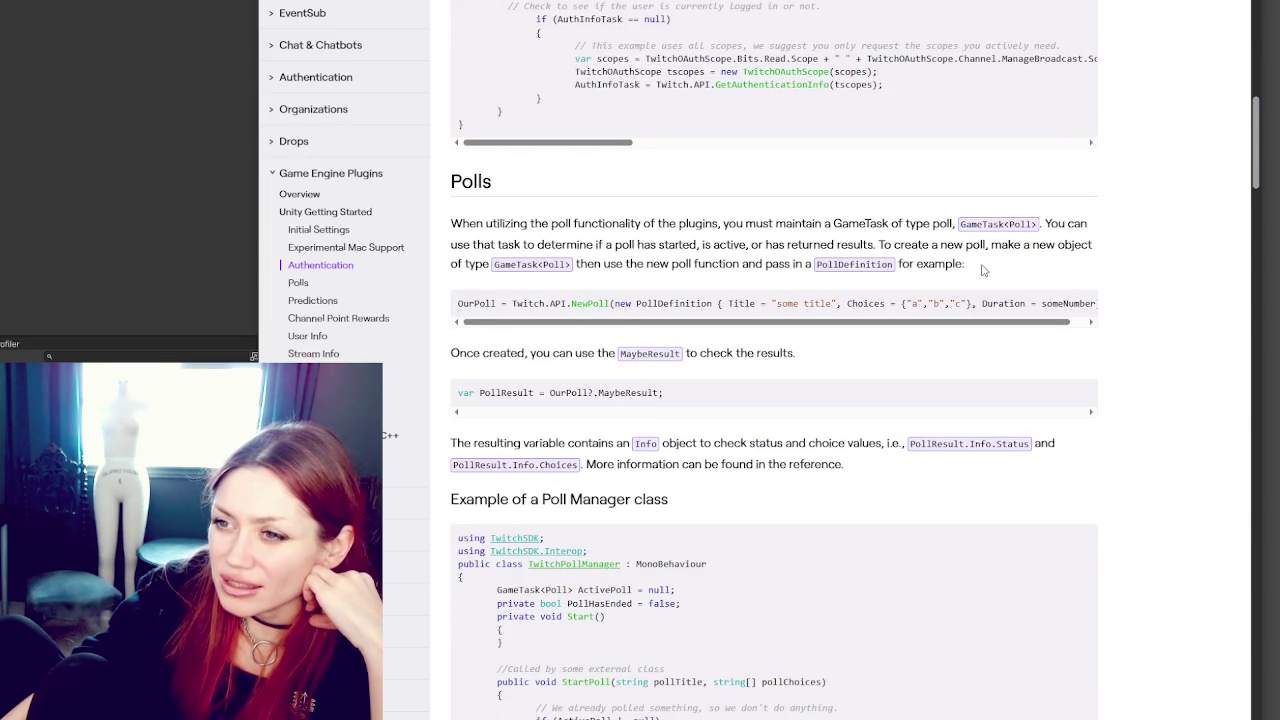
Step: Scroll past Polls and Predictions to the Channel Point Rewards TwitchChannelPointManager example
scroll(972, 248, "down", 4)
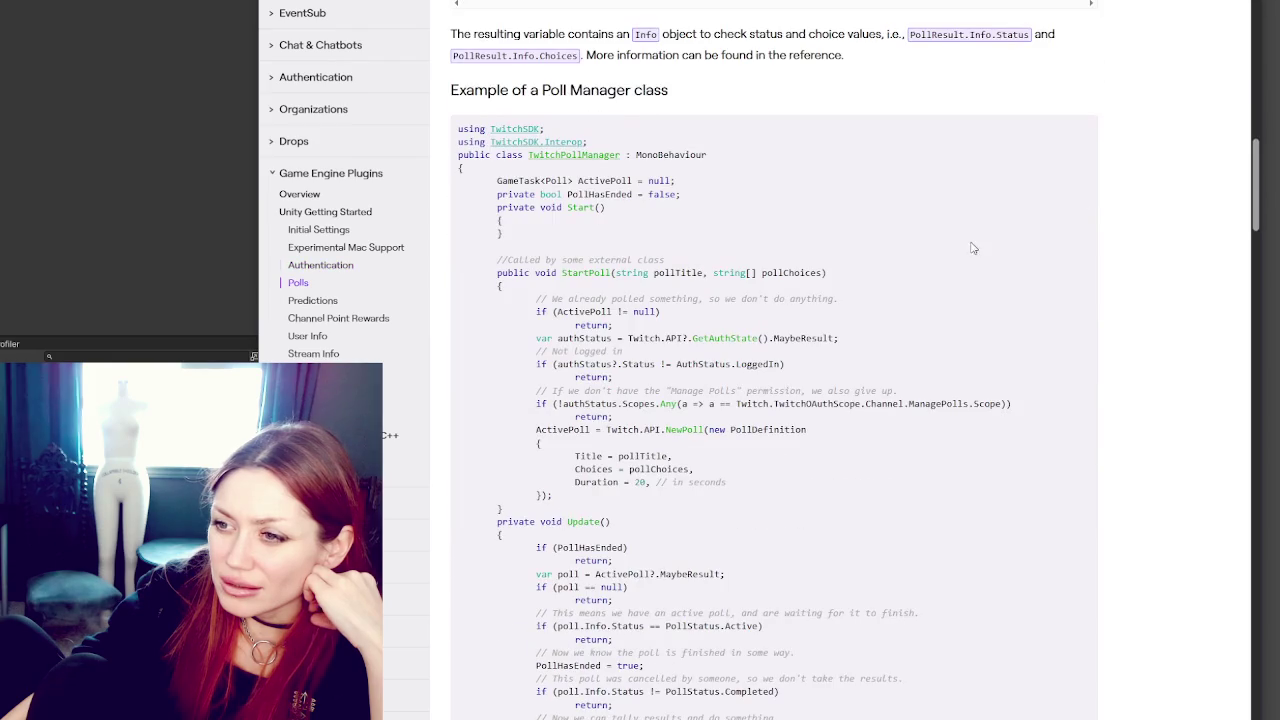
scroll(970, 233, "down", 8)
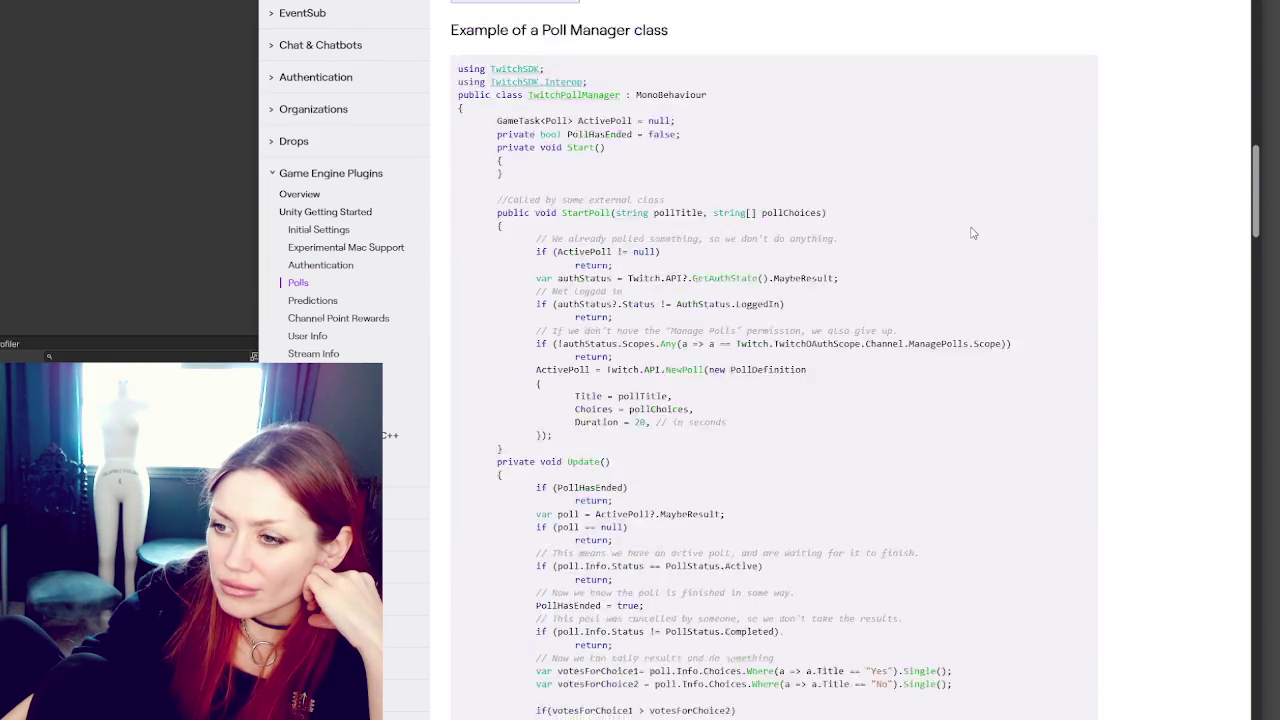
scroll(975, 222, "down", 14)
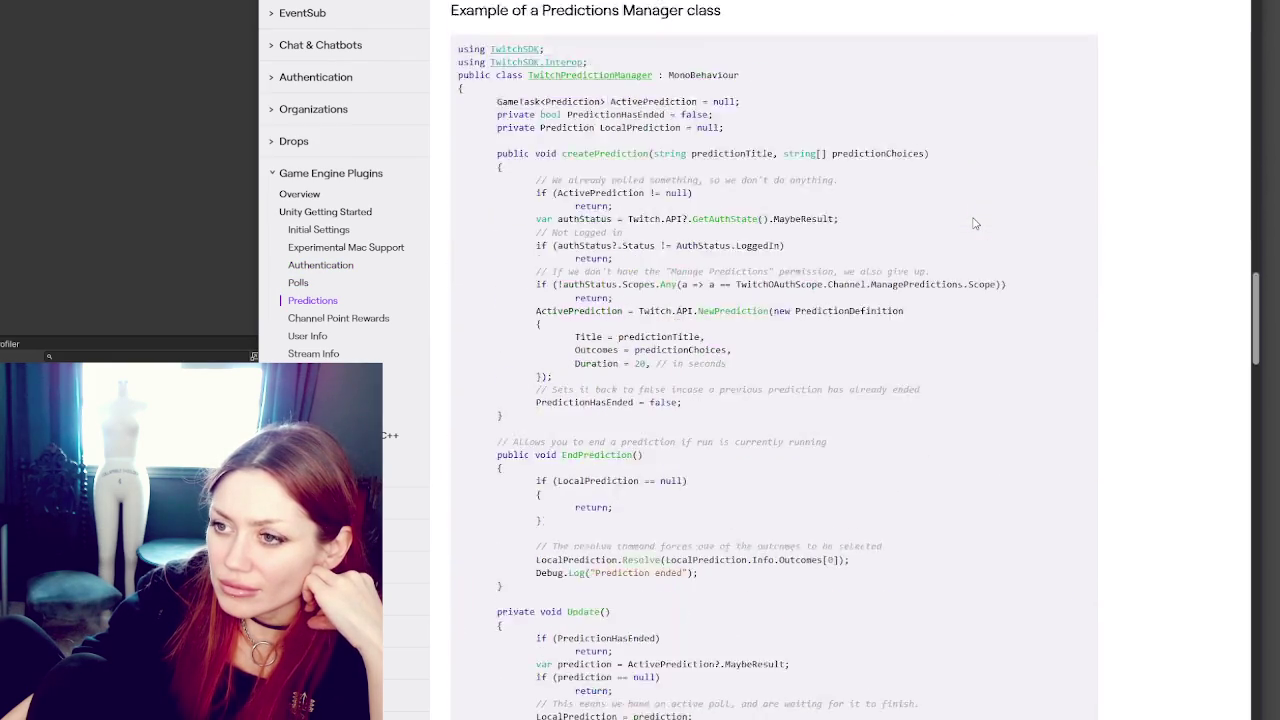
scroll(975, 223, "up", 1)
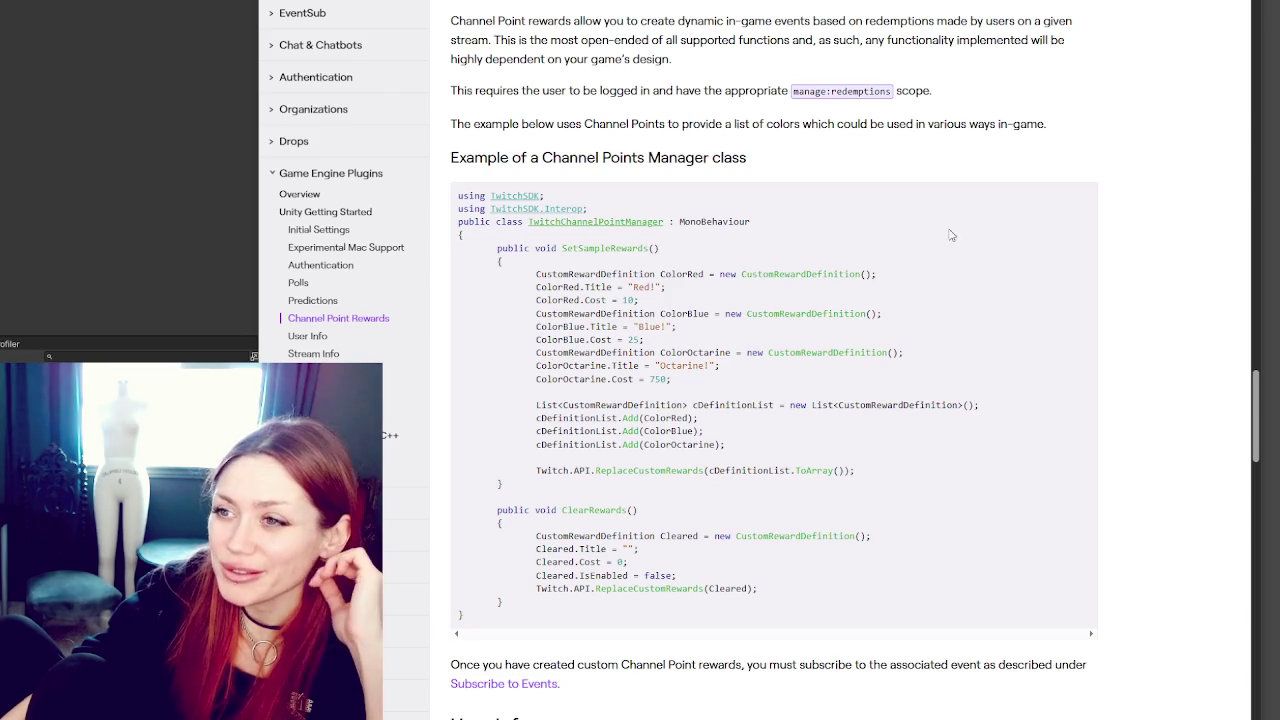
scroll(990, 210, "up", 2)
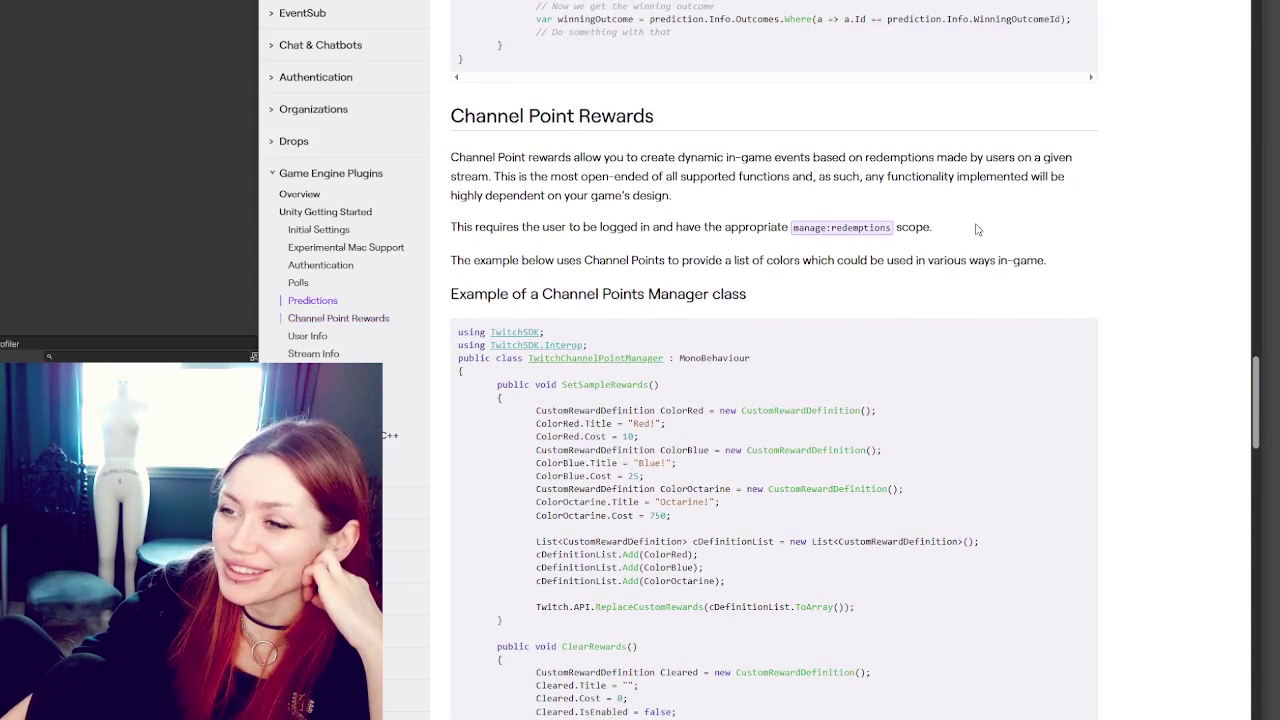
scroll(1000, 240, "down", 1)
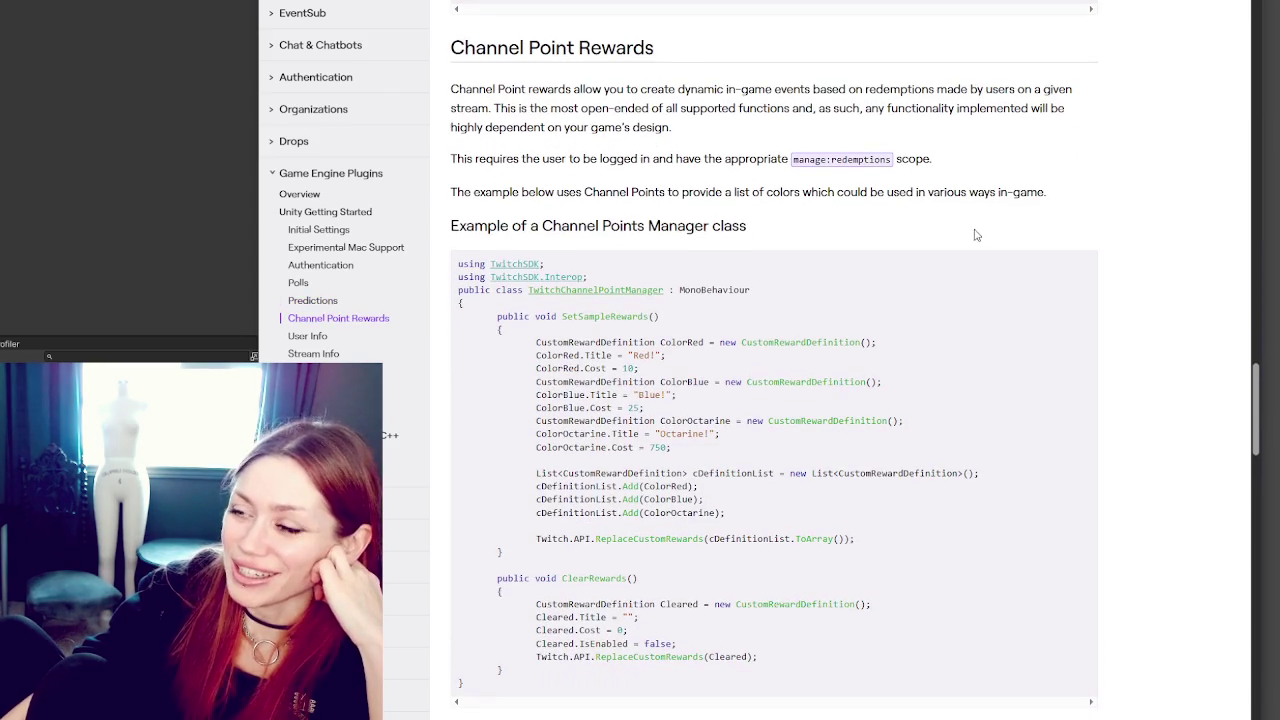
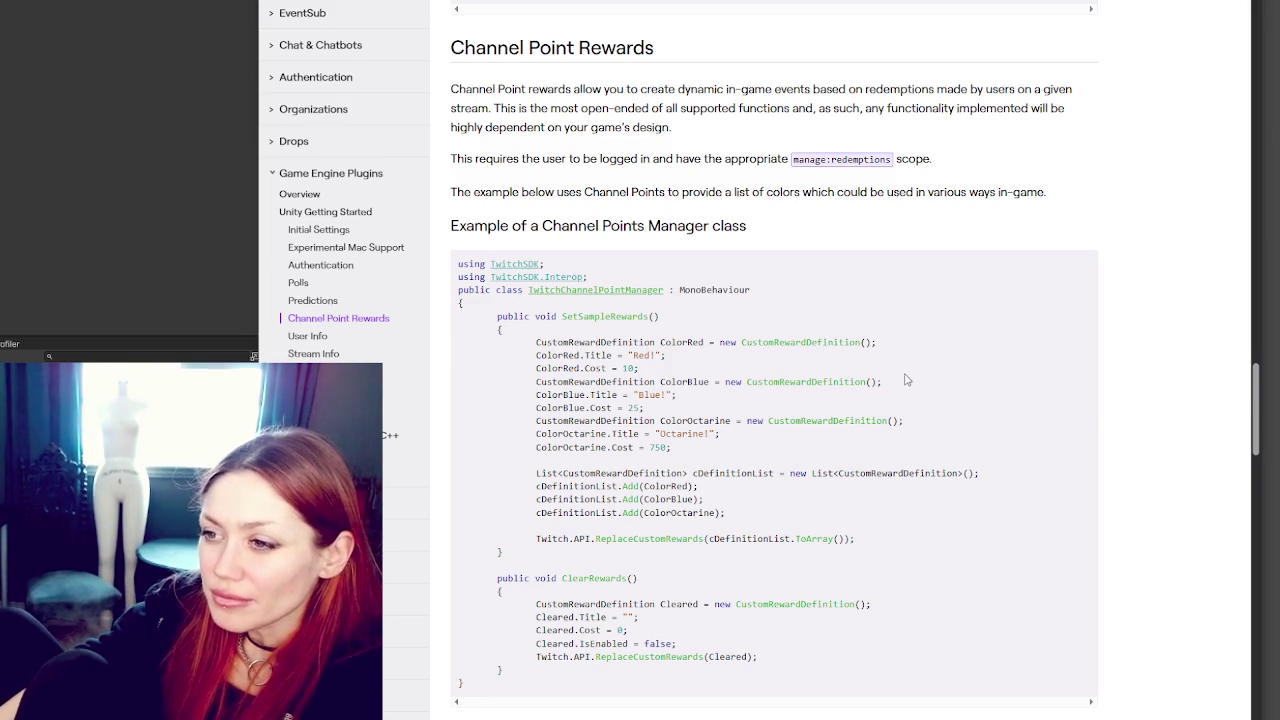
Step: Read the event subscription code, highlighting the SetSampleRewards method and the reward definition lines
scroll(1097, 318, "down", 2)
scroll(1097, 318, "down", 2)
double_click(598, 45)
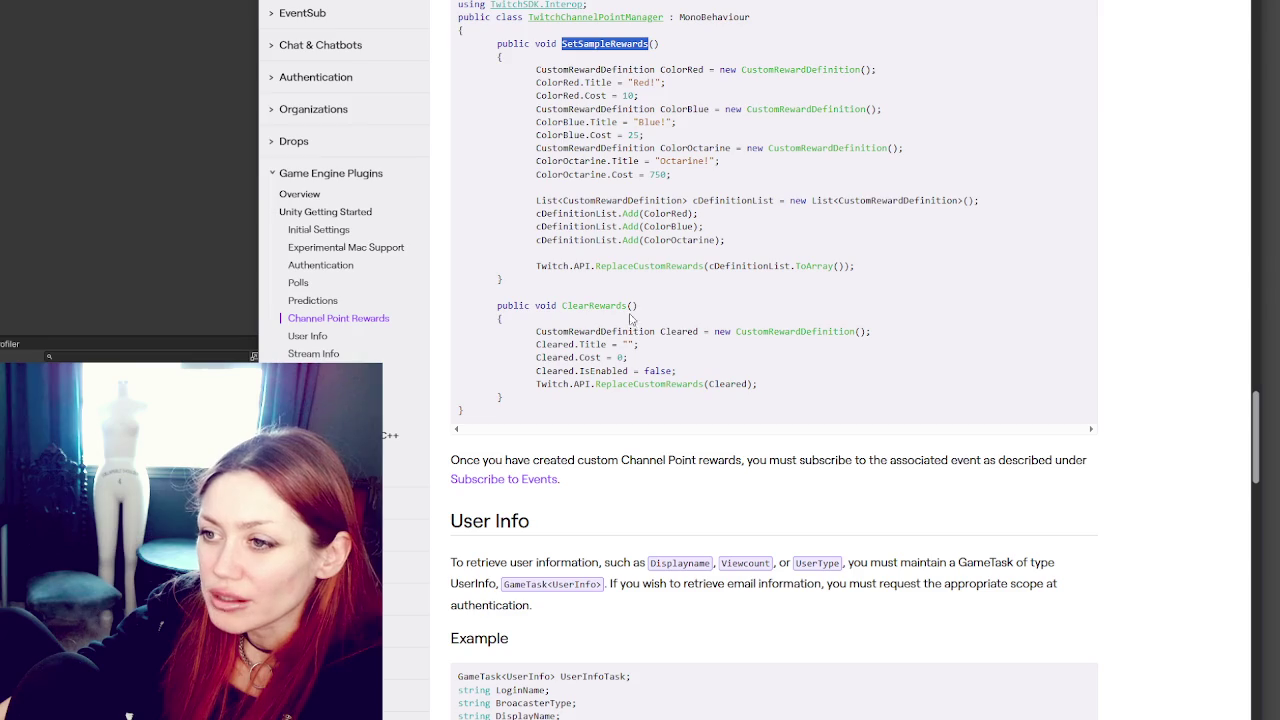
key("alt+Tab")
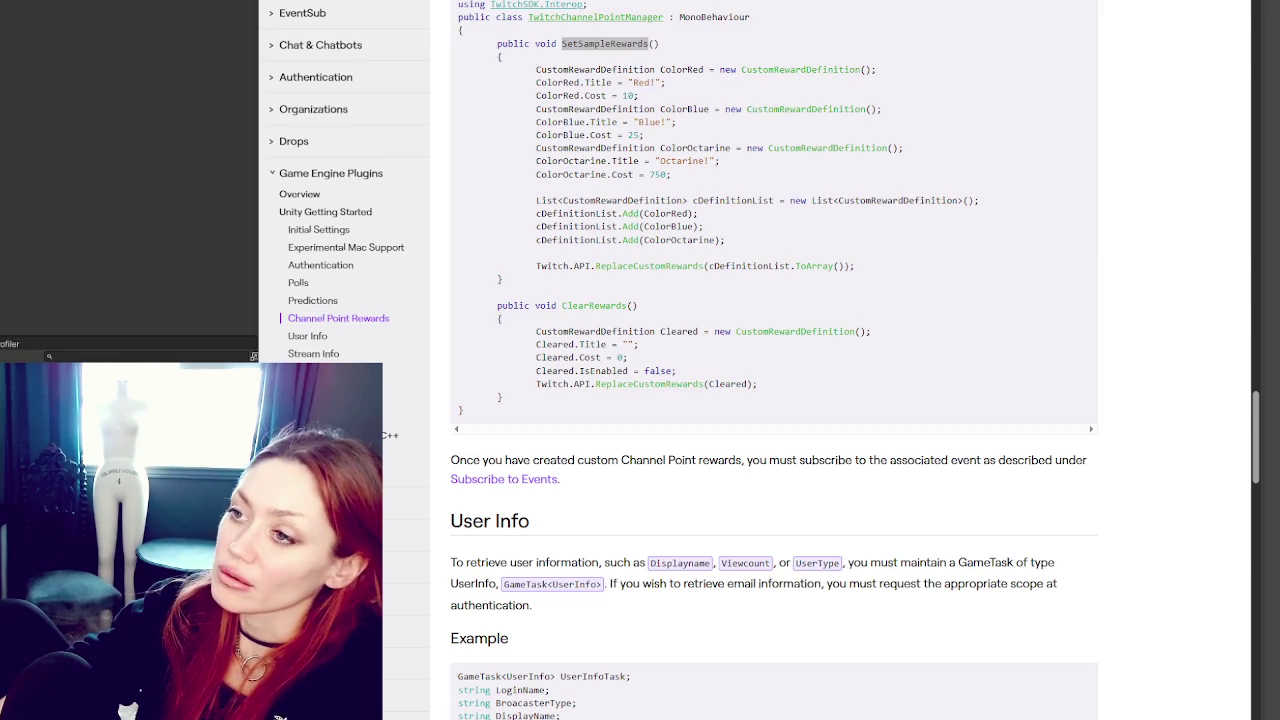
left_click(874, 90)
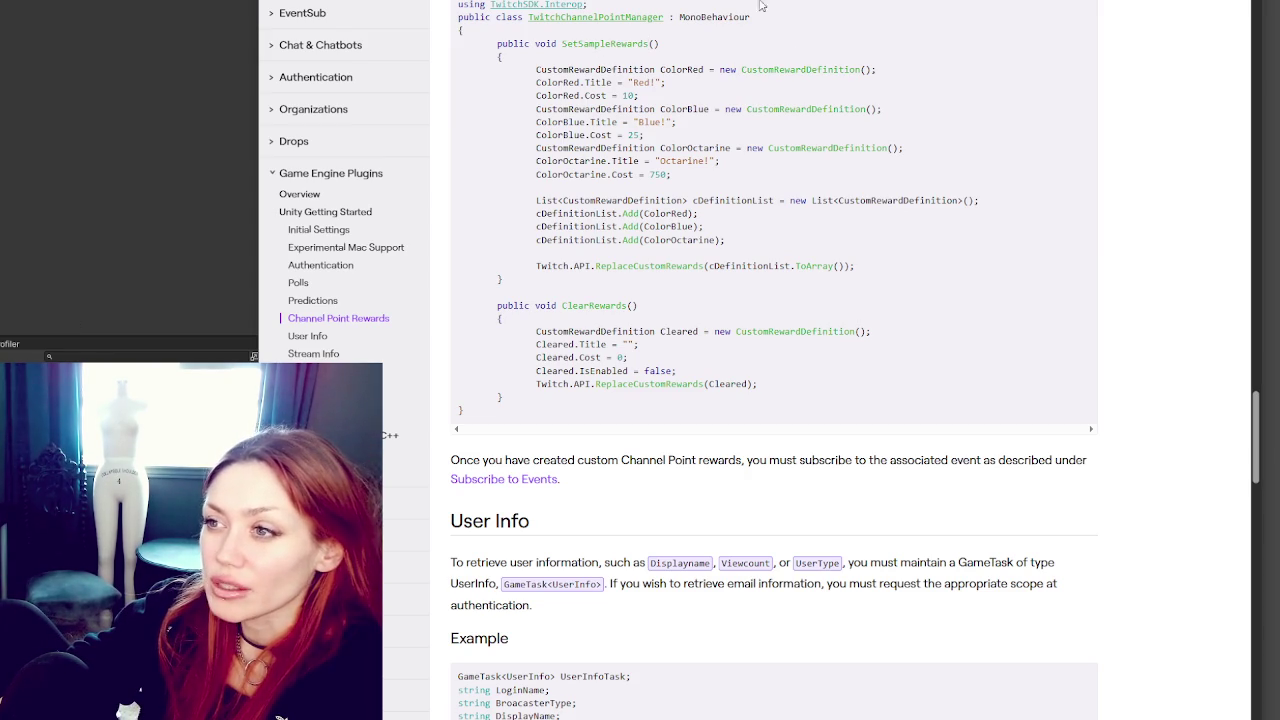
left_click_drag(726, 3, 763, 167)
left_click(929, 311)
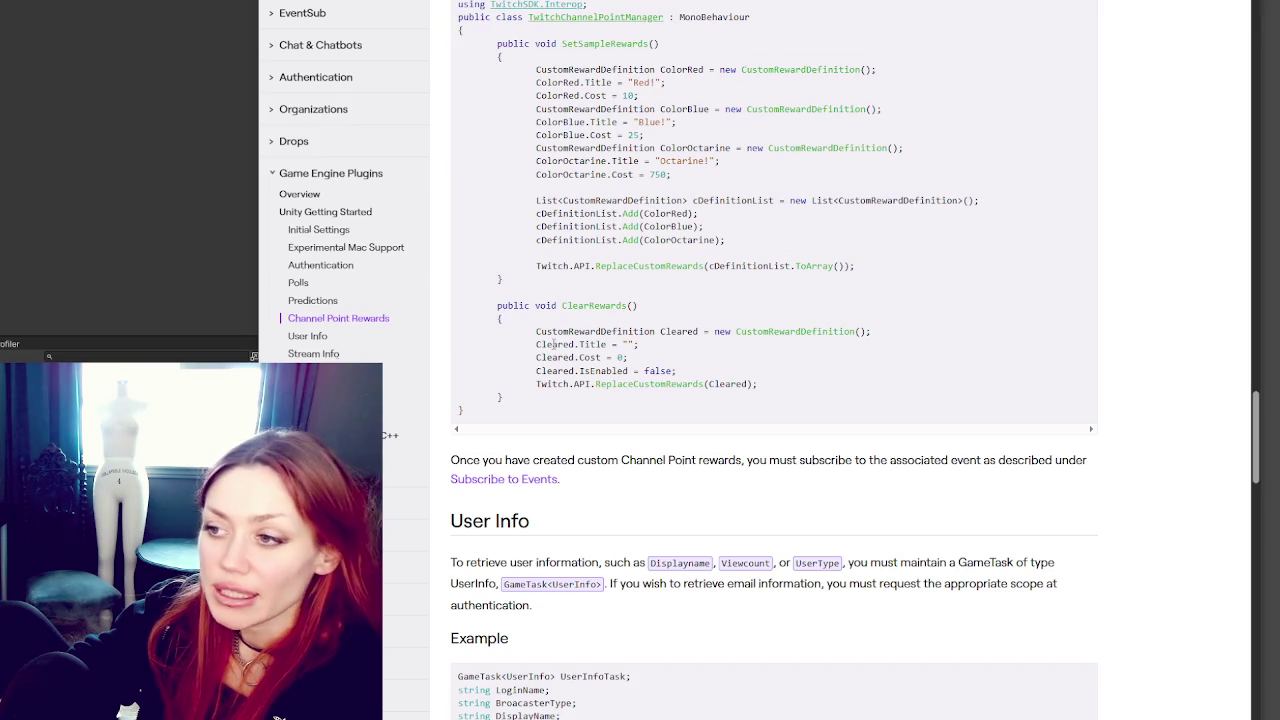
Step: Scroll to the docs page footer, then switch from the browser to Unity Hub
scroll(1034, 347, "down", 1)
scroll(1180, 277, "up", 4)
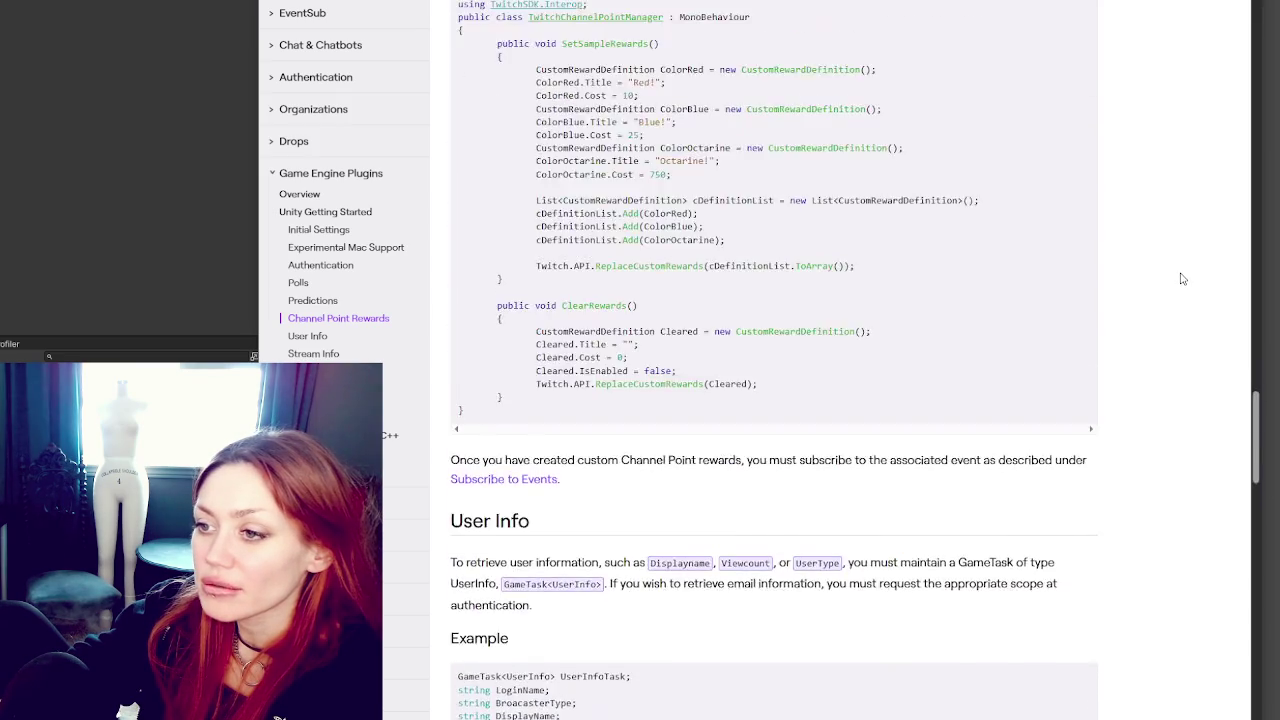
scroll(1183, 278, "down", 2)
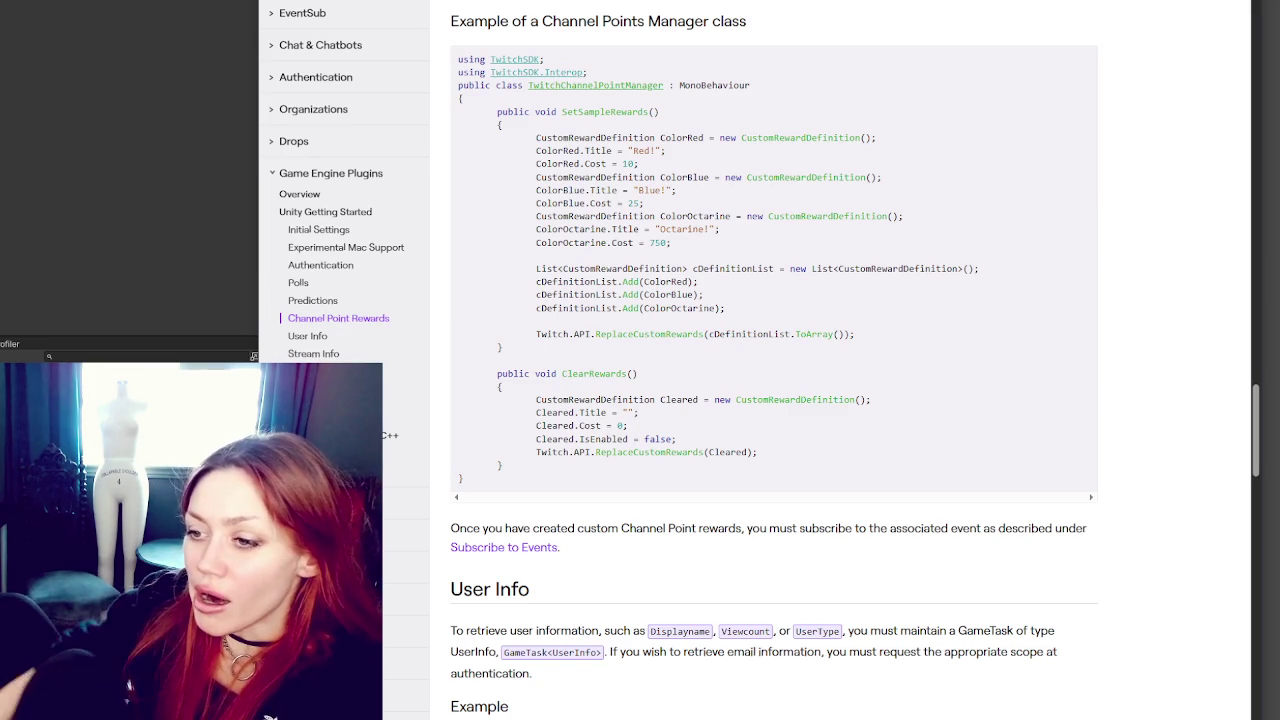
scroll(700, 350, "down", 15)
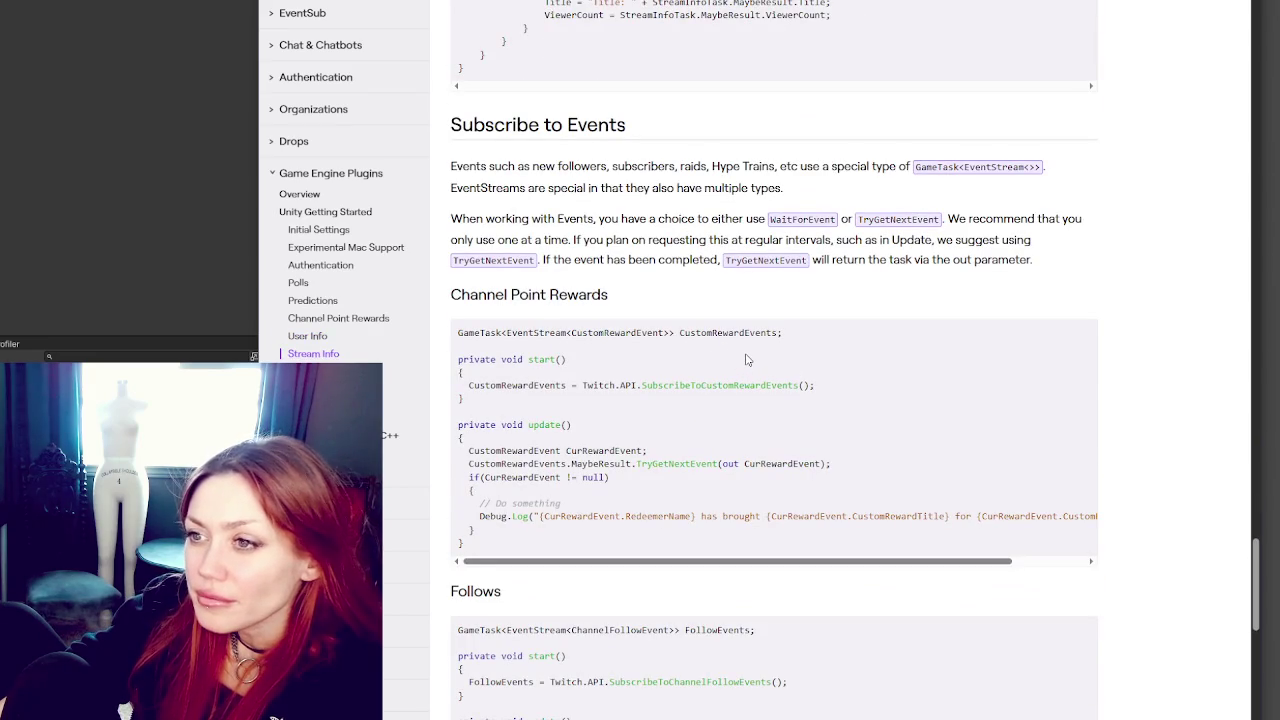
scroll(746, 357, "down", 15)
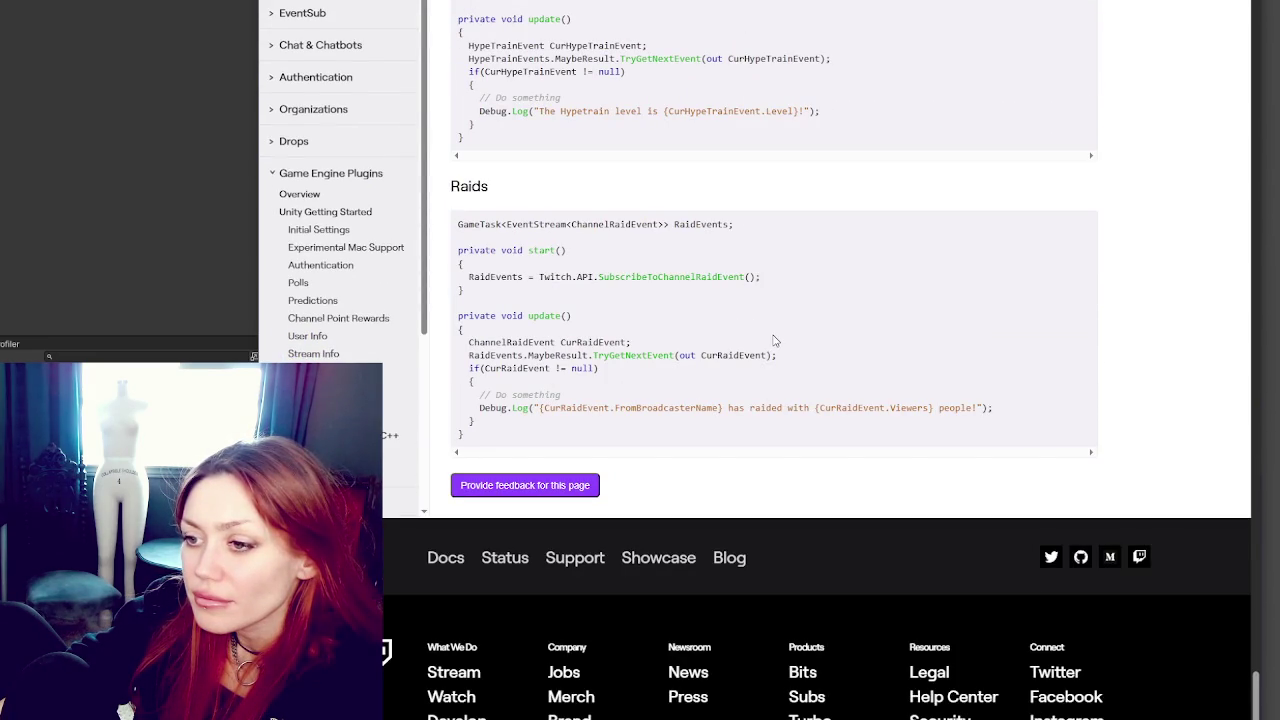
key("alt+Tab")
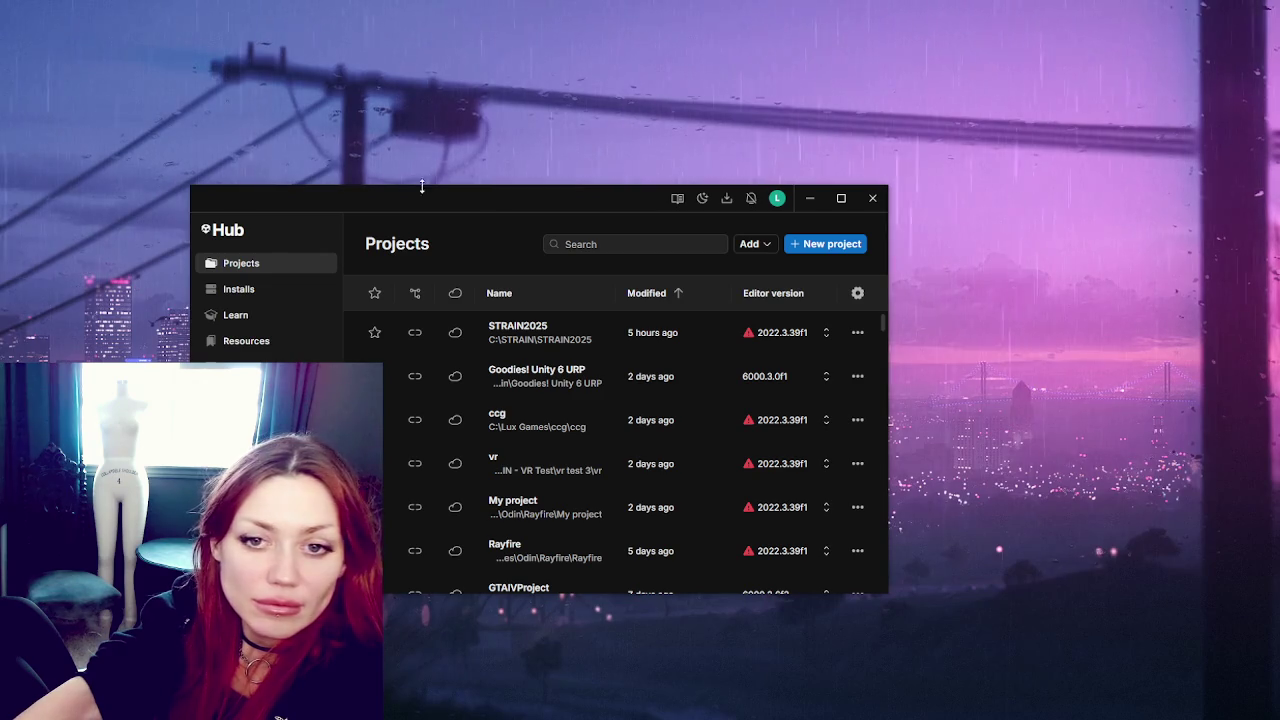
left_click(872, 198)
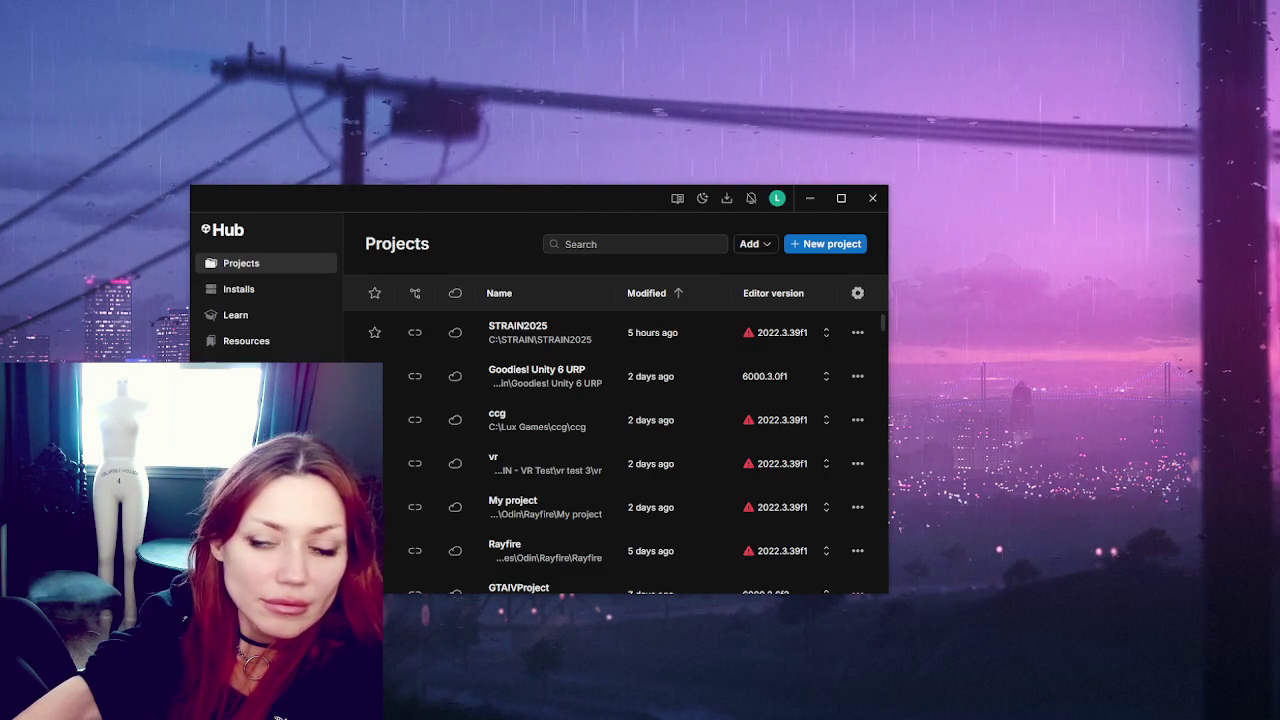
left_click(546, 343)
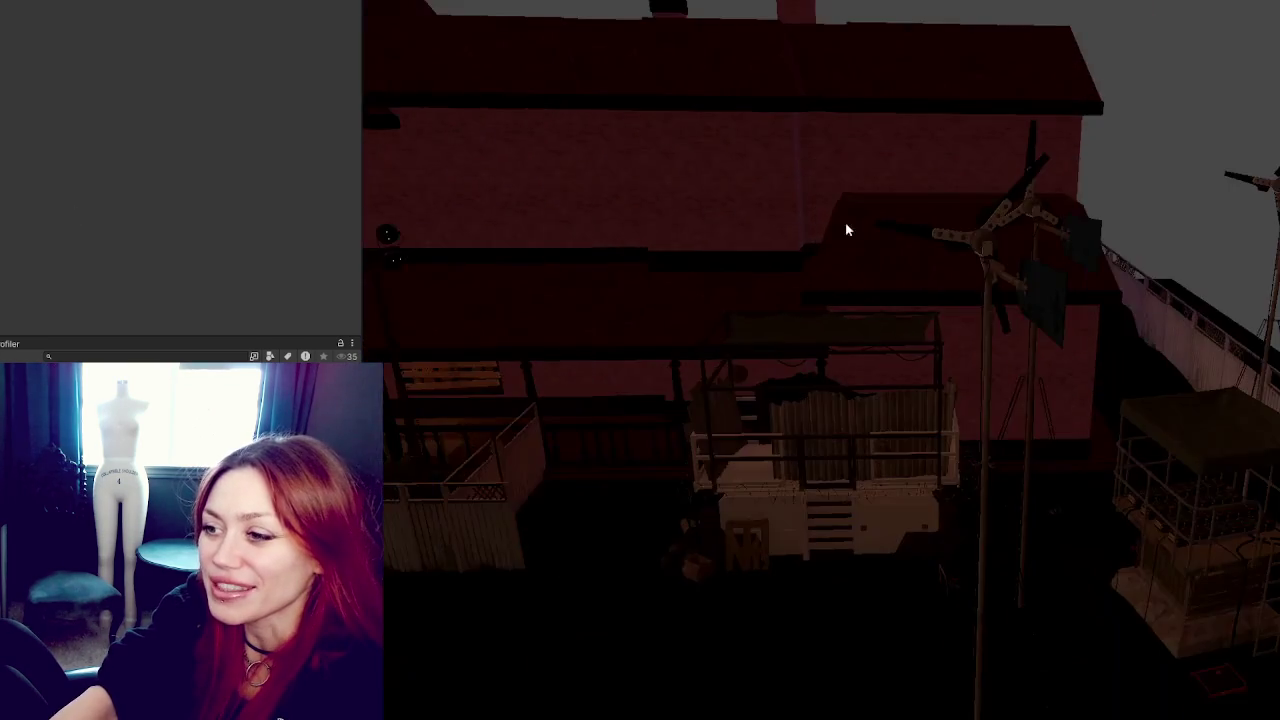
Step: Orbit the Scene view to look around the loaded haunted house from different angles
mouse_move(846, 231)
left_mouse_down()
mouse_move(757, 337)
mouse_move(486, 349)
mouse_move(746, 489)
mouse_move(1100, 476)
mouse_move(1039, 356)
mouse_move(1071, 330)
mouse_move(835, 338)
mouse_move(880, 245)
left_mouse_up()
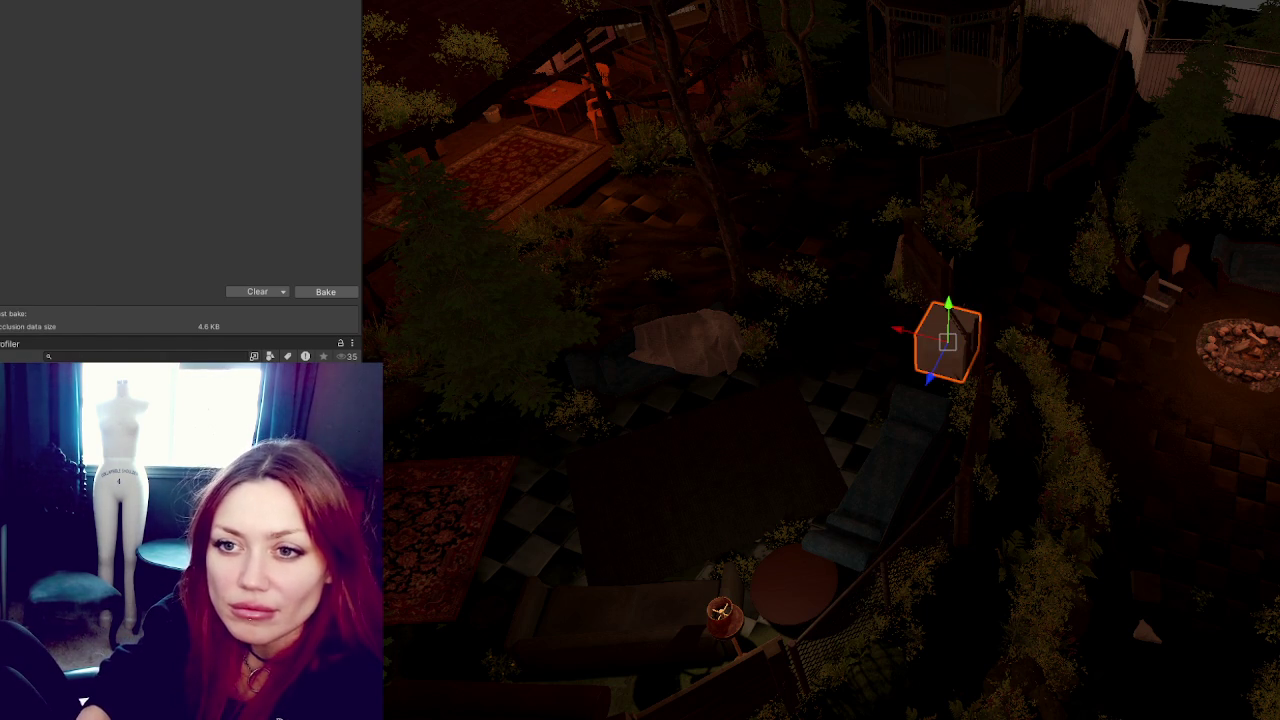
Step: Pull back to a wide view and scale and move the Cube into a tall box over the house
mouse_move(690, 235)
left_mouse_down()
mouse_move(791, 189)
mouse_move(900, 240)
left_mouse_up()
key("r")
mouse_move(893, 342)
left_mouse_down()
mouse_move(466, 334)
mouse_move(698, 398)
mouse_move(875, 334)
mouse_move(835, 400)
left_mouse_up()
key("w")
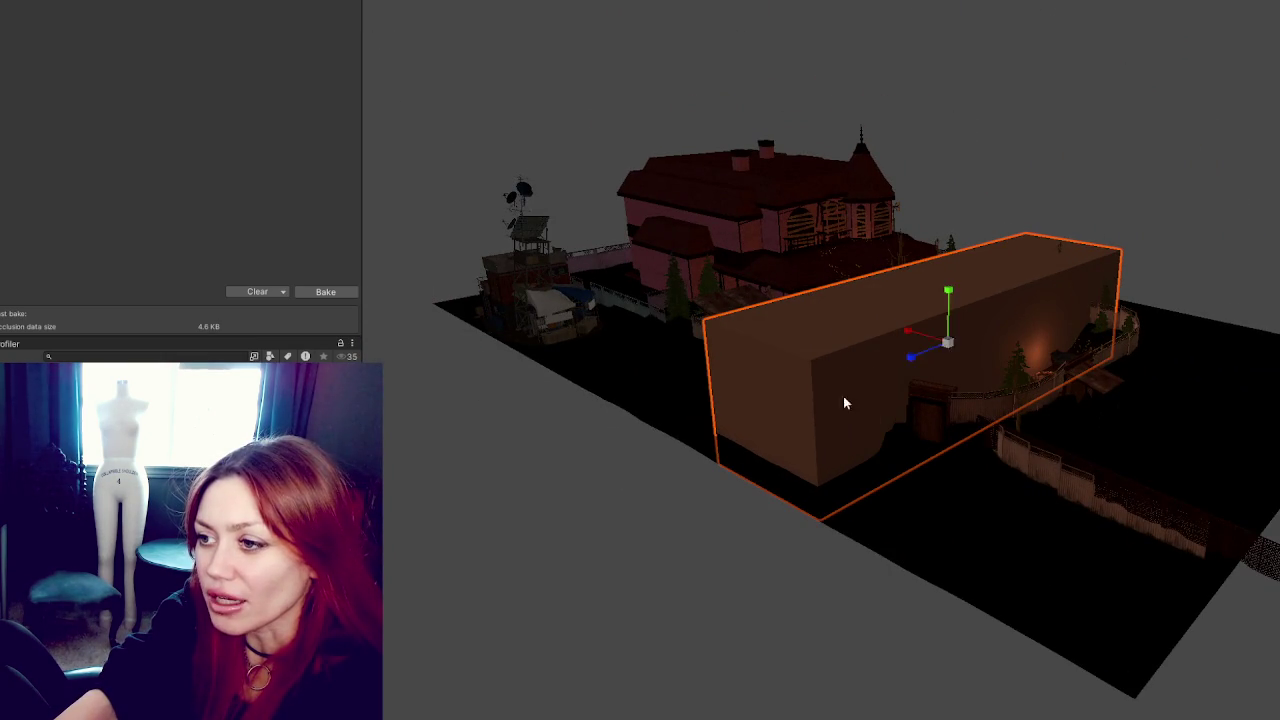
mouse_move(910, 338)
left_mouse_down()
mouse_move(943, 334)
mouse_move(951, 315)
mouse_move(716, 300)
left_mouse_up()
mouse_move(830, 295)
left_mouse_down()
mouse_move(790, 288)
mouse_move(866, 276)
left_mouse_up()
mouse_move(833, 236)
left_mouse_down()
mouse_move(832, 191)
mouse_move(838, 210)
left_mouse_up()
key("w")
scroll(838, 210, "down", 5)
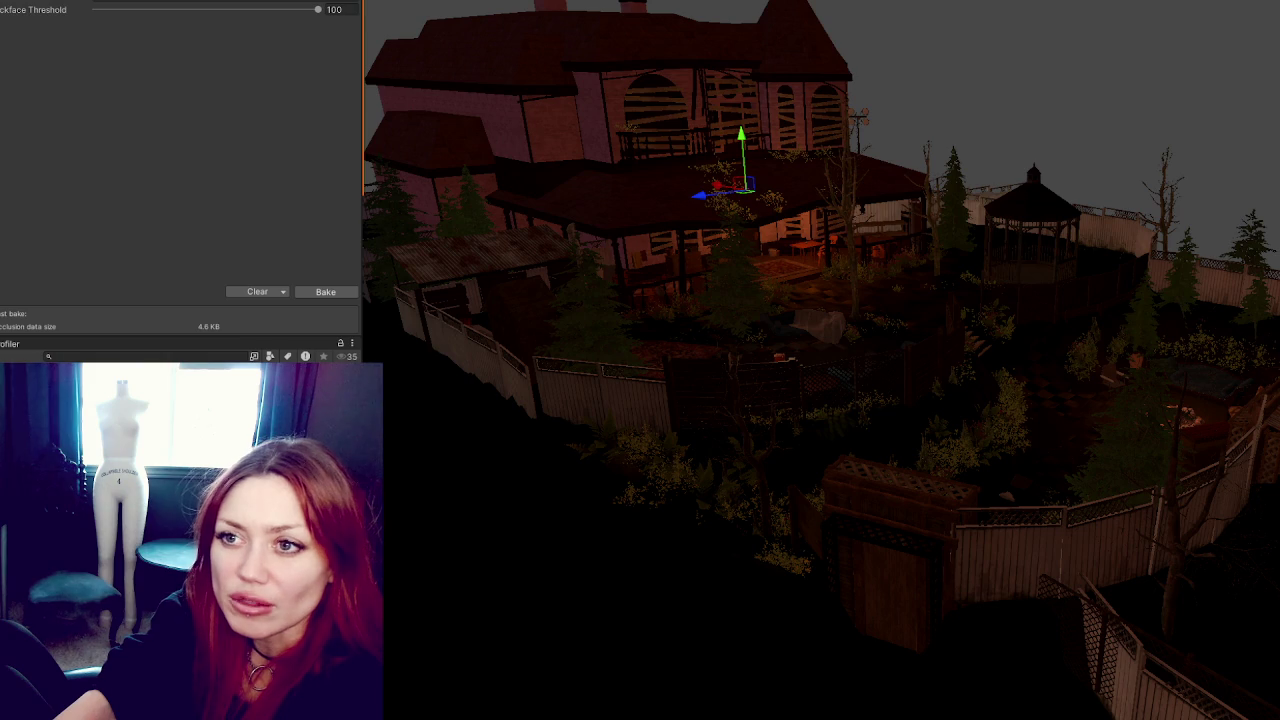
Step: Bake occlusion, check the Cube in the Inspector, re-bake, then cancel the bake at 35%
left_click(333, 295)
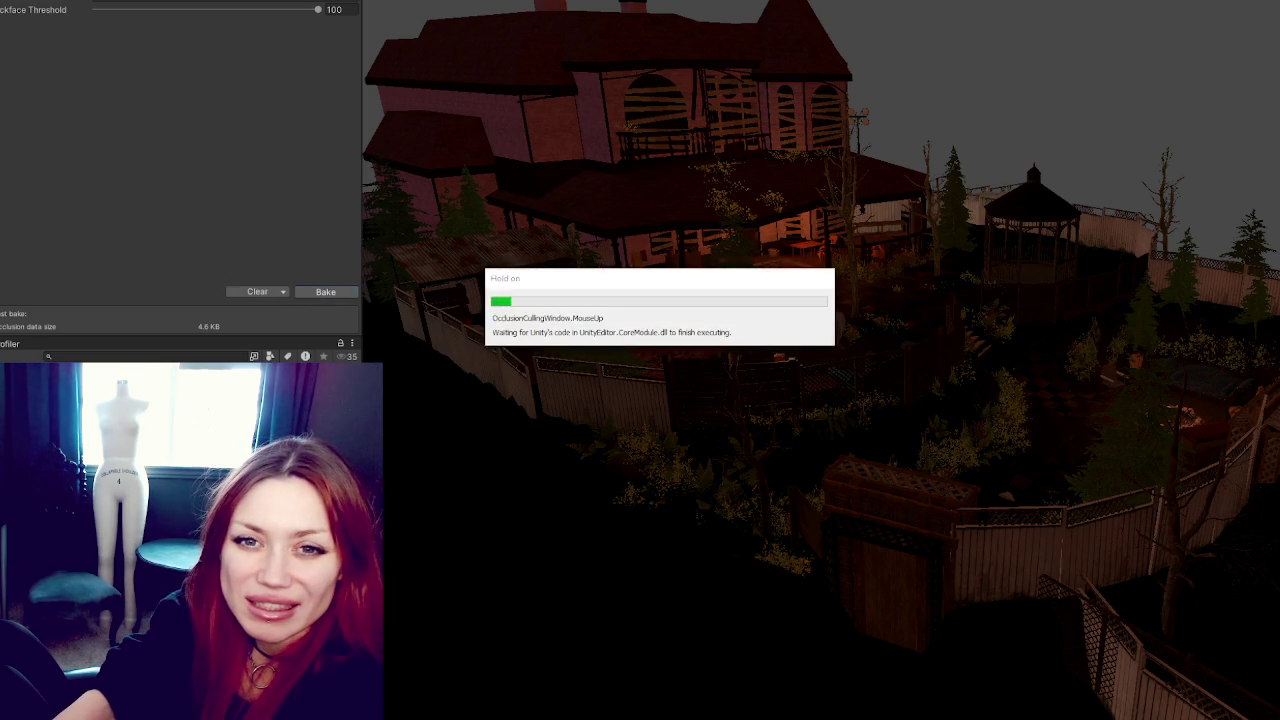
key("ctrl+3")
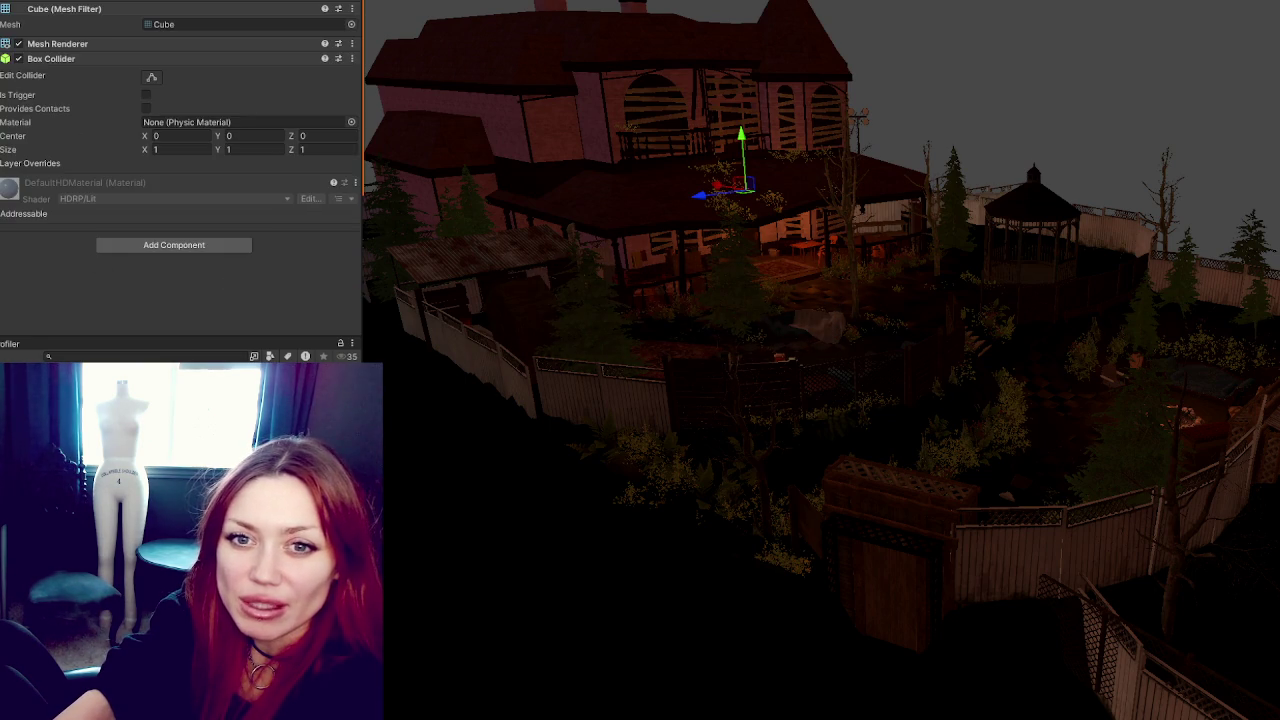
left_click(90, 0)
left_click(160, 0)
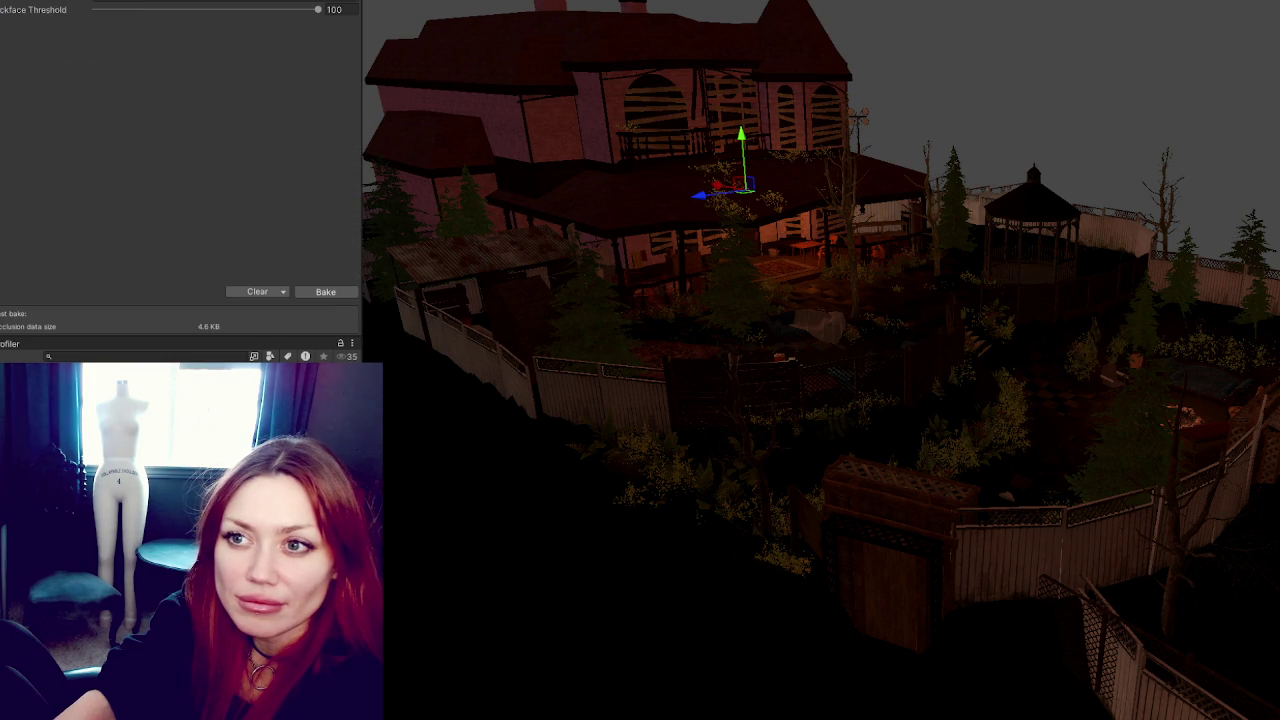
left_click(330, 292)
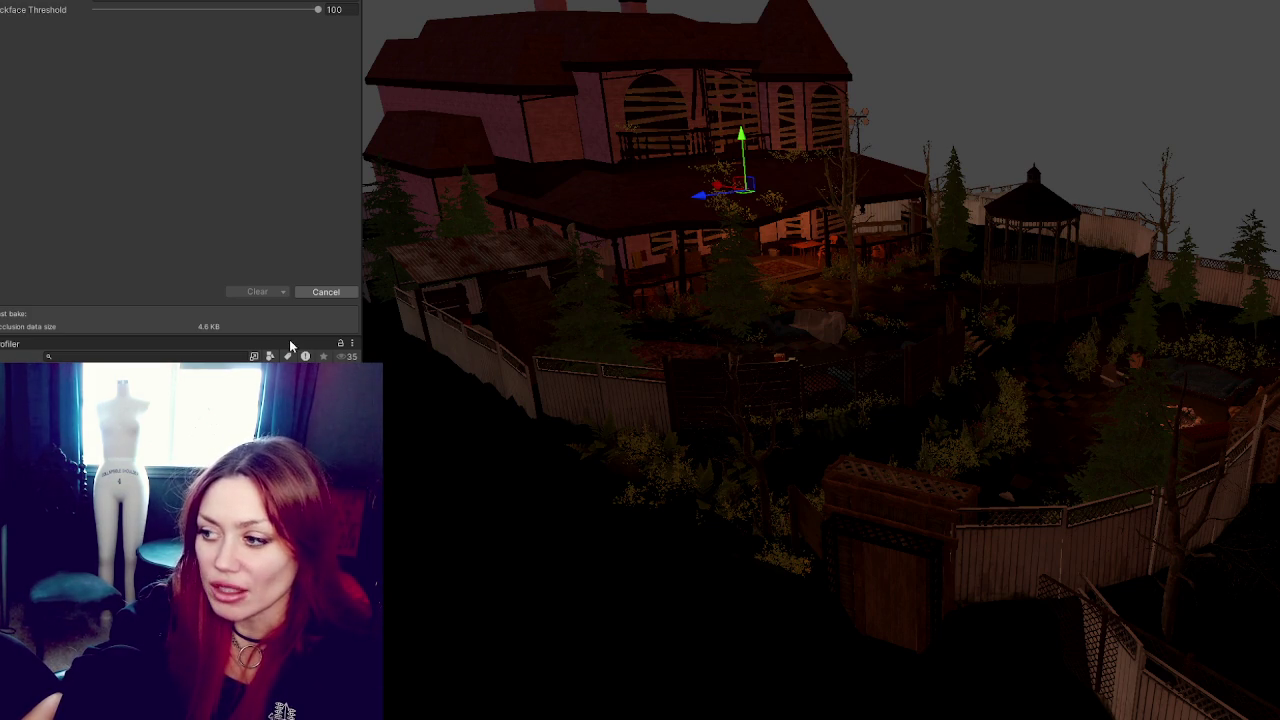
left_click(345, 291)
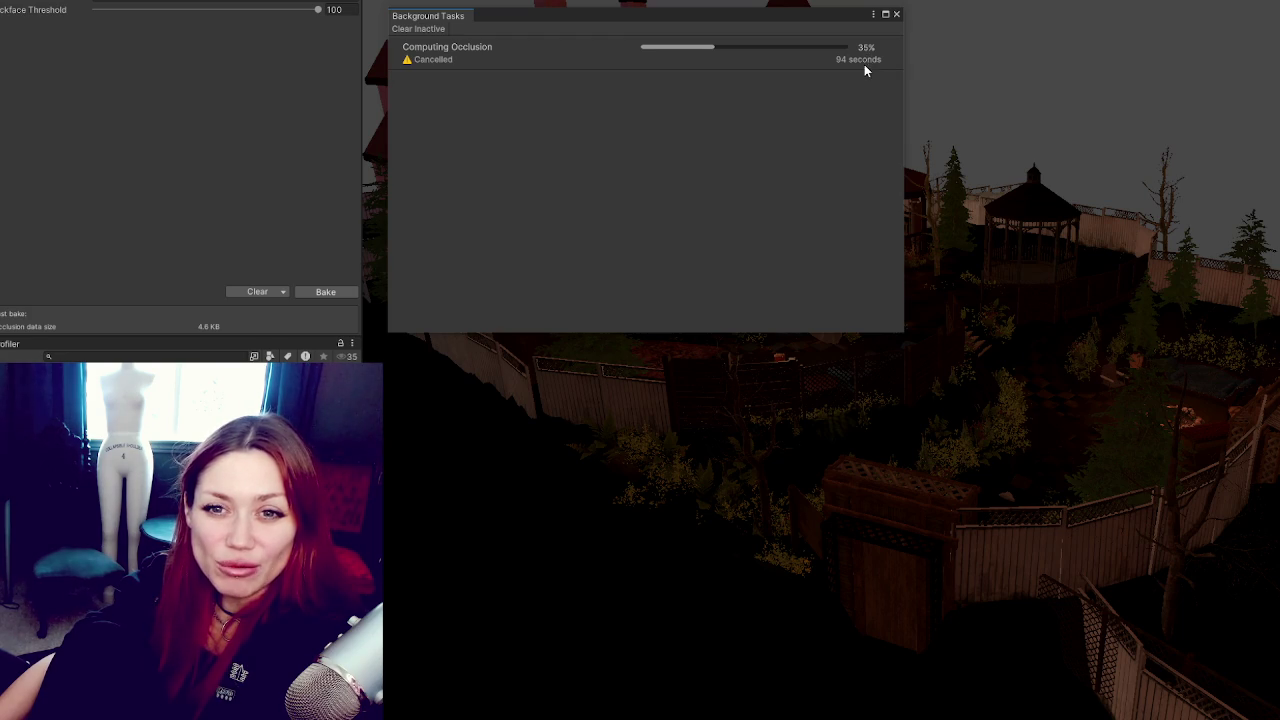
Step: Close the Background Tasks window to reveal the haunted-house scene
left_click(897, 16)
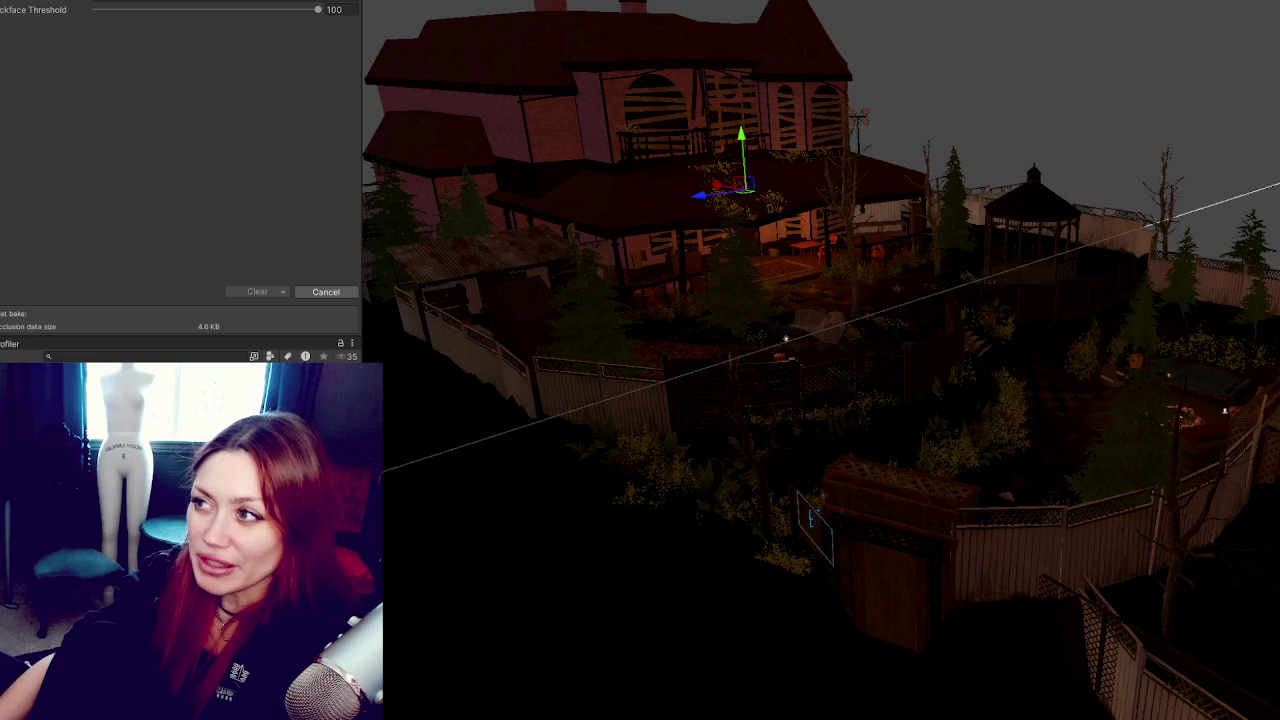
scroll(611, 397, "down", 10)
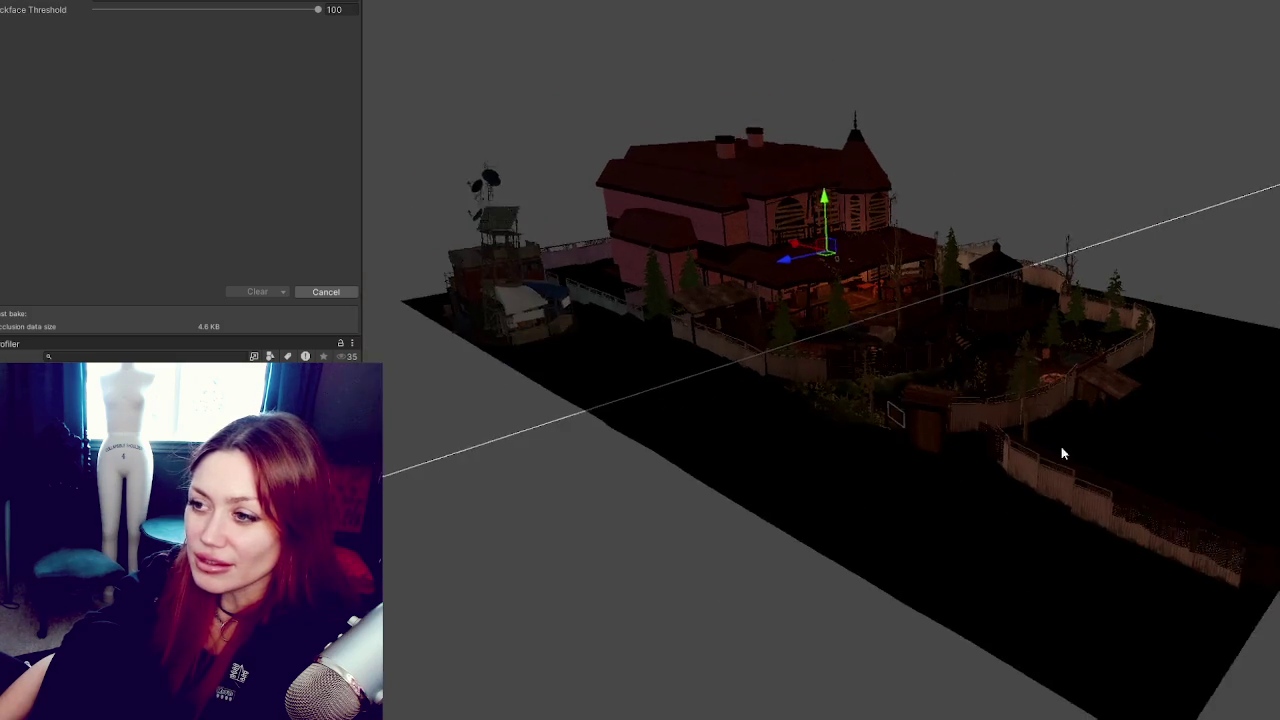
Step: Collapse the side panel to widen the Scene view, then bring the occlusion bake options back
scroll(959, 494, "up", 10)
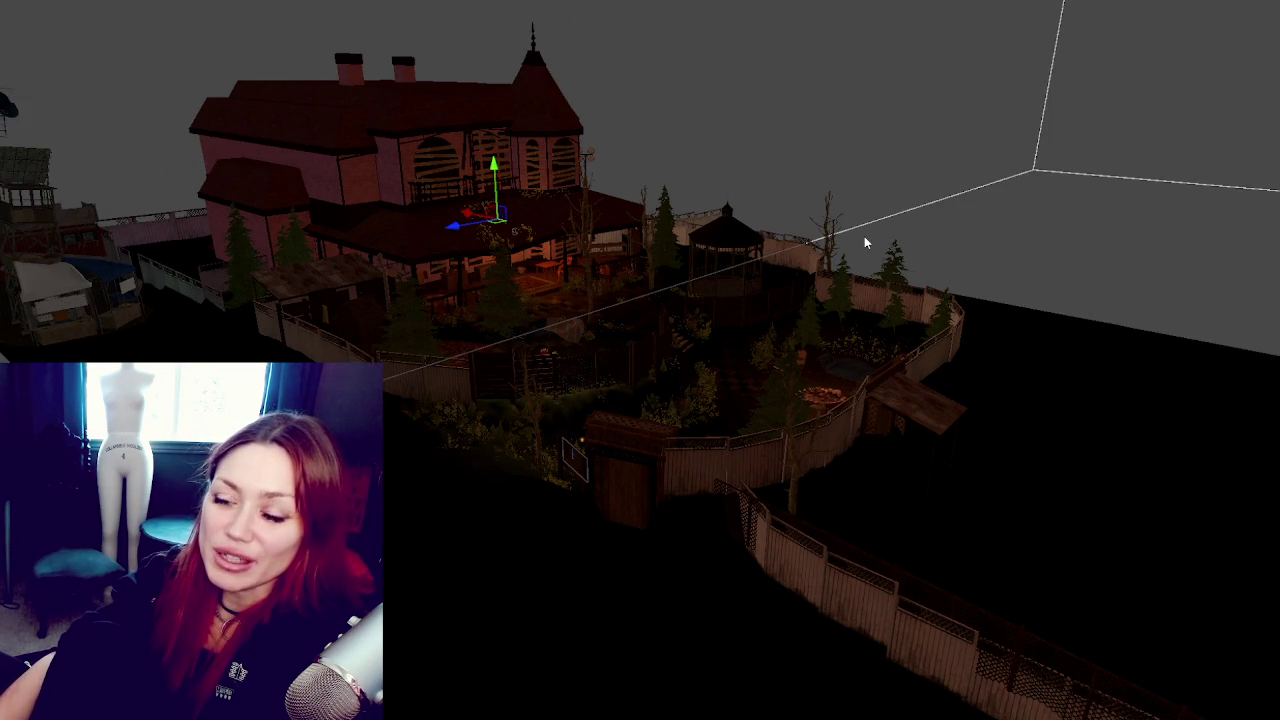
scroll(703, 318, "down", 3)
scroll(703, 318, "down", 2)
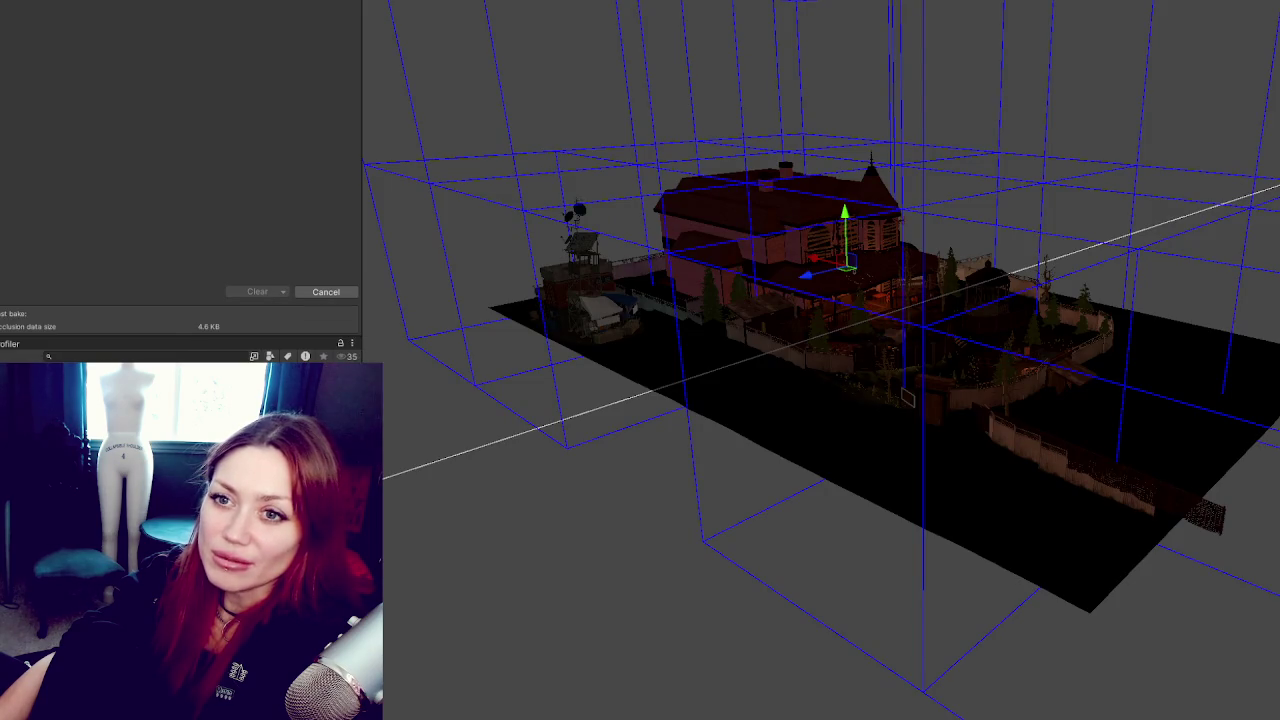
left_click_drag(365, 47, 8, 56)
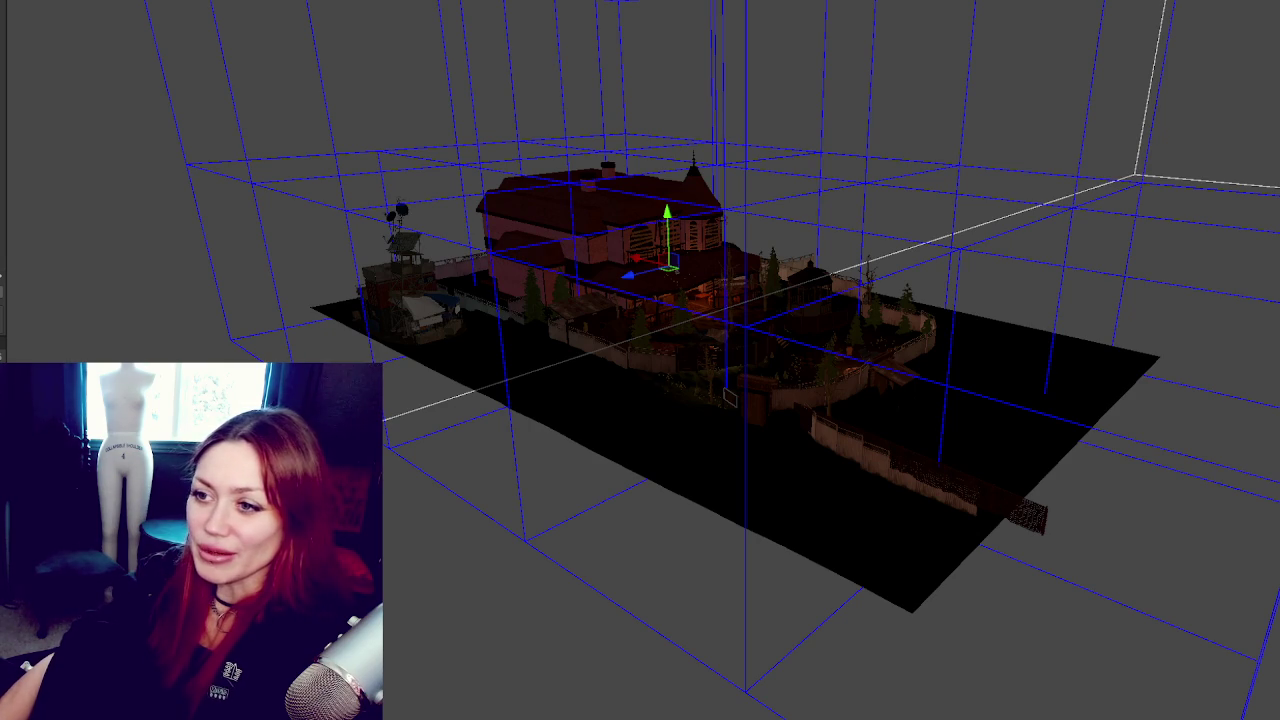
left_click_drag(33, 90, 323, 86)
Step: Orbit toward the haunted house and start another occlusion bake
mouse_move(700, 300)
left_mouse_down()
mouse_move(1000, 180)
mouse_move(1171, 183)
mouse_move(740, 185)
mouse_move(354, 257)
mouse_move(531, 329)
mouse_move(806, 200)
mouse_move(686, 203)
left_mouse_up()
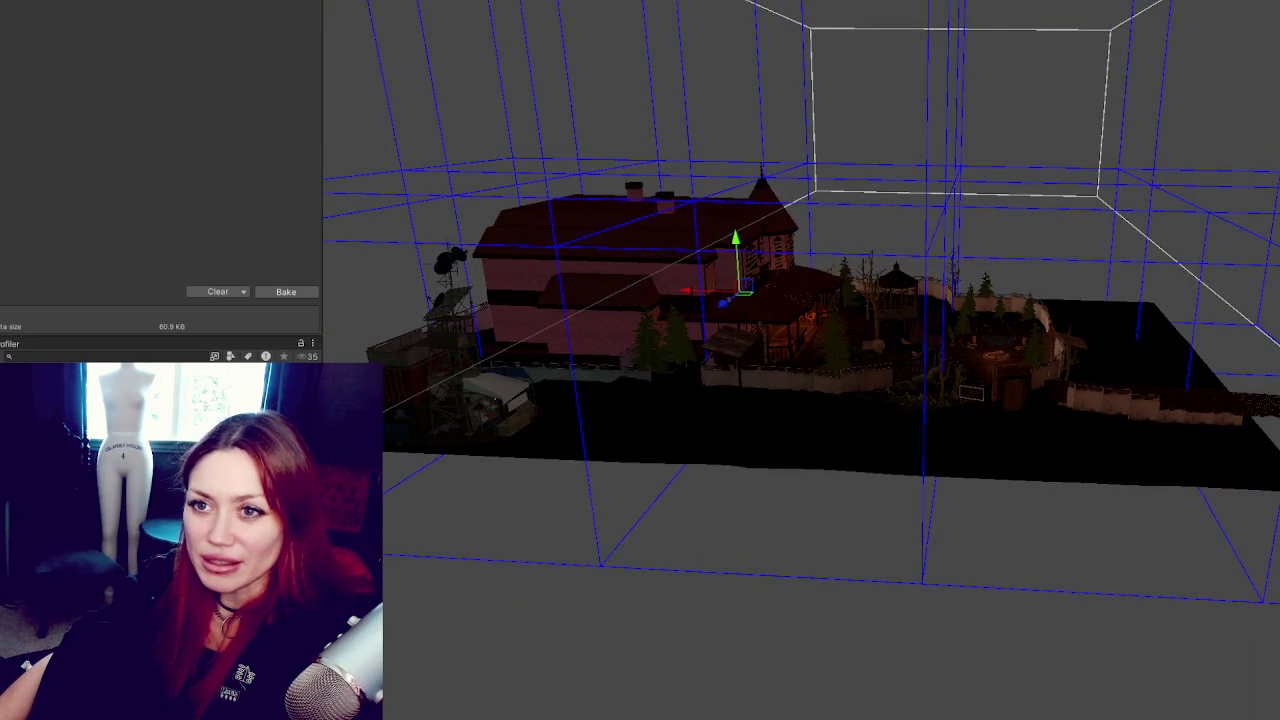
left_click(286, 293)
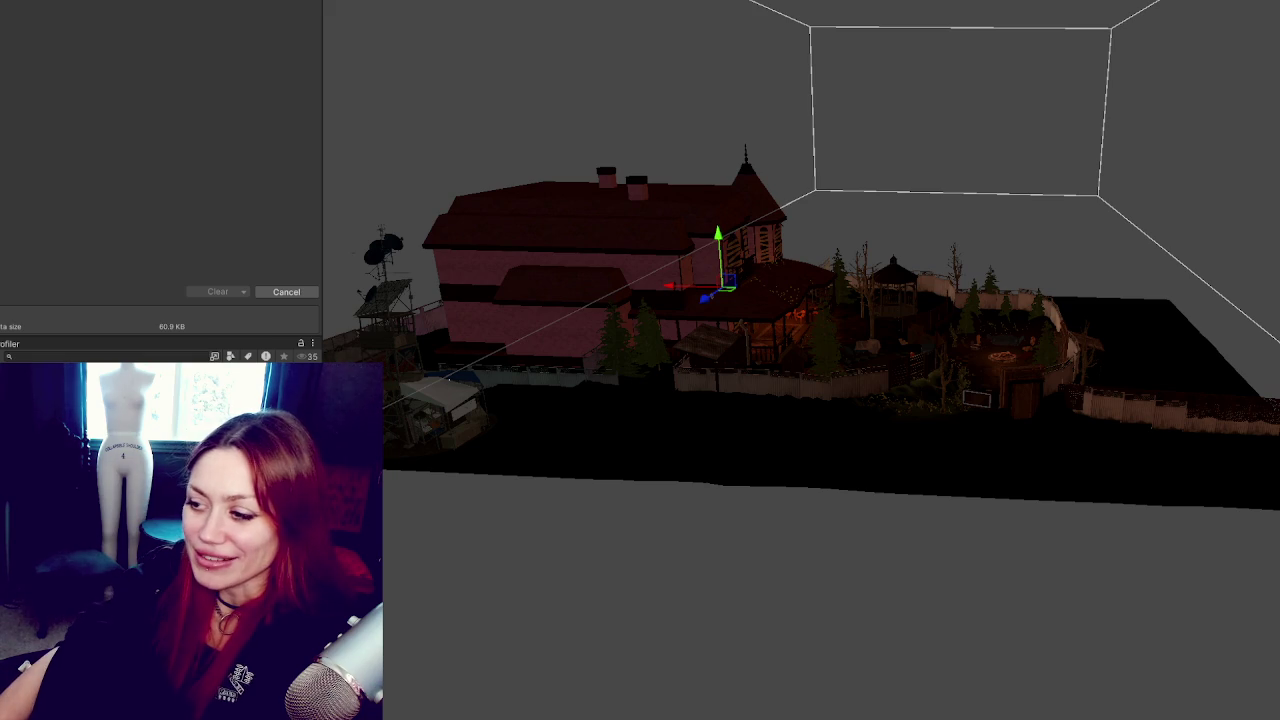
Step: Drag the Background Tasks window down over the Scene view to show the cancelled 35% bake
mouse_move(731, 9)
left_mouse_down()
mouse_move(1117, 83)
mouse_move(1270, 428)
mouse_move(872, 531)
left_mouse_up()
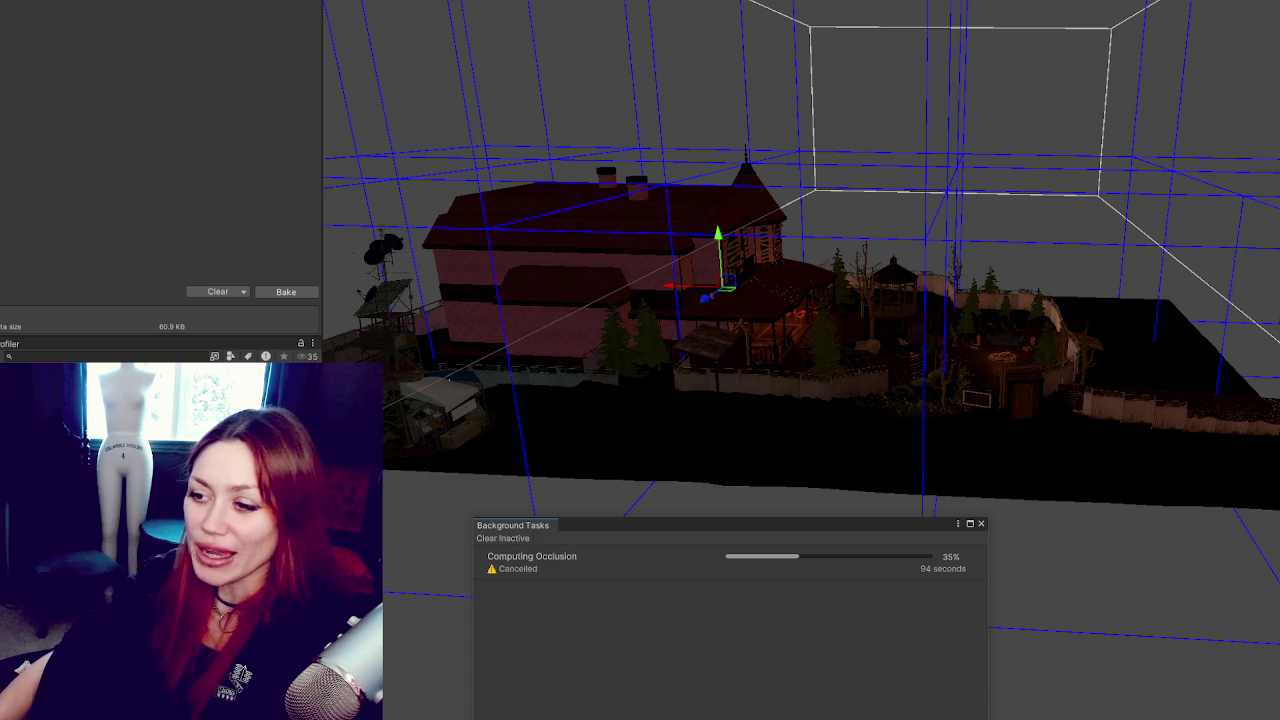
Step: Clear the cancelled Computing Occlusion task, then orbit to view the whole property
left_click(503, 538)
scroll(860, 300, "down", 3)
mouse_move(868, 240)
left_mouse_down()
mouse_move(1066, 234)
mouse_move(474, 274)
mouse_move(76, 175)
mouse_move(1058, 265)
mouse_move(1034, 357)
mouse_move(870, 432)
left_mouse_up()
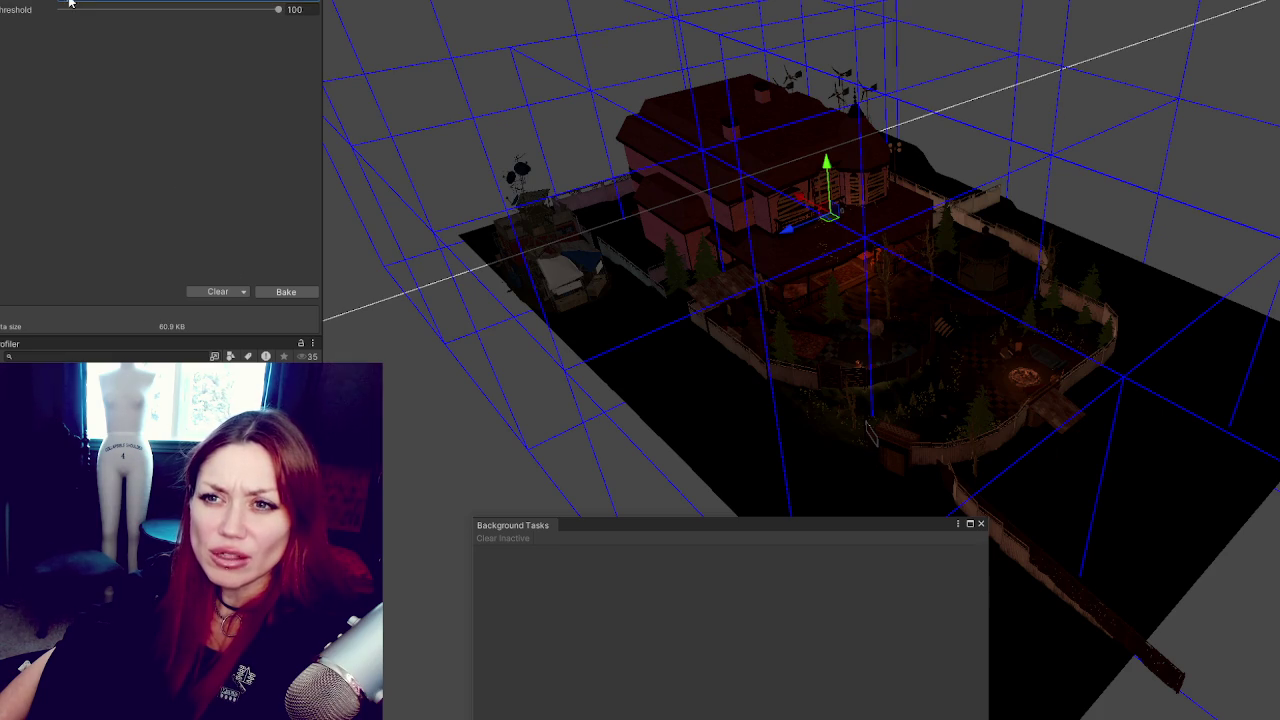
Step: Bake occlusion data to 173.9 KB, then orbit in close to the house
left_click(302, 293)
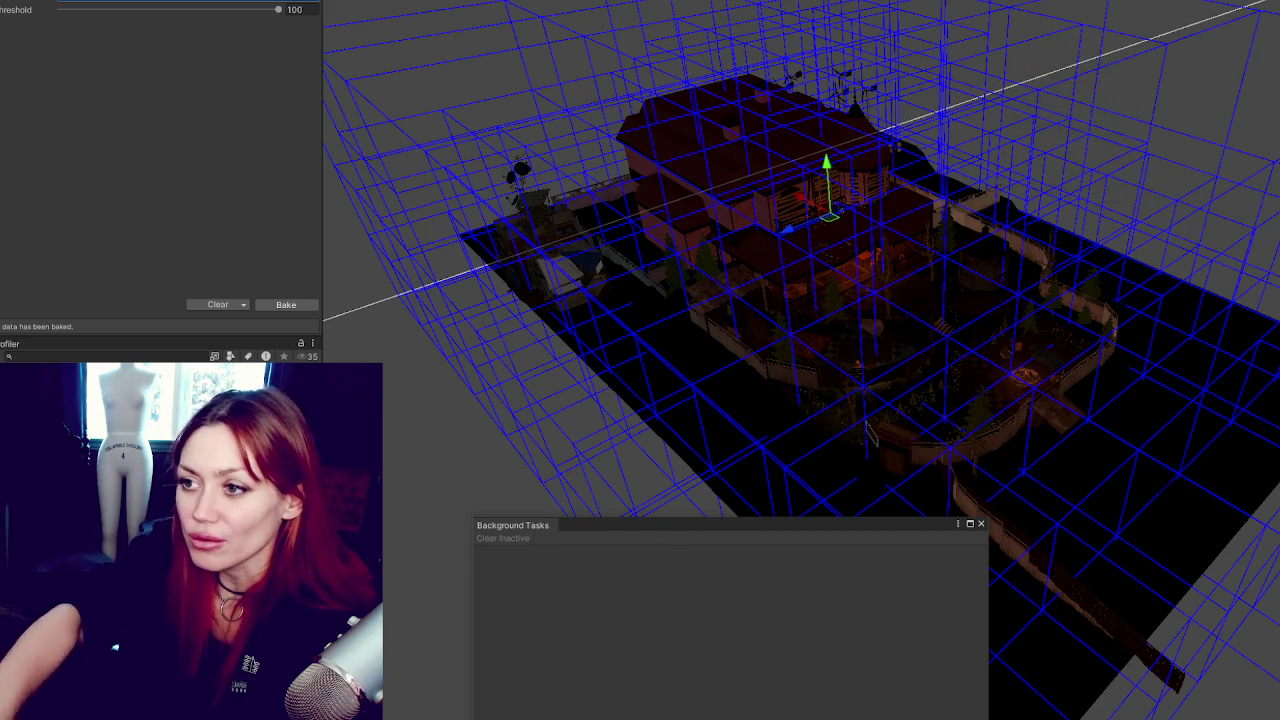
mouse_move(903, 401)
left_mouse_down()
mouse_move(743, 249)
mouse_move(896, 213)
mouse_move(1110, 505)
left_mouse_up()
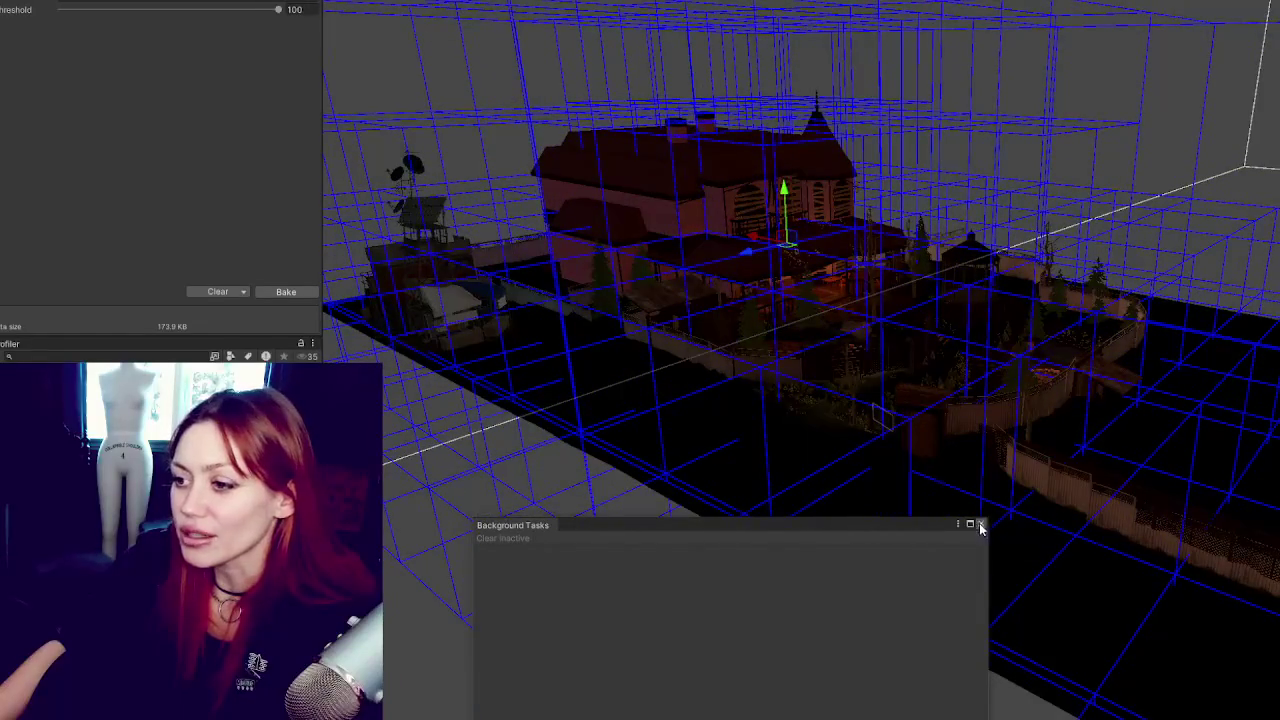
Step: Close Background Tasks, orbit around the house's side and grounds, and answer the modified-scene prompt
left_click(980, 523)
mouse_move(878, 416)
left_mouse_down()
mouse_move(700, 457)
mouse_move(1260, 449)
mouse_move(691, 449)
left_mouse_up()
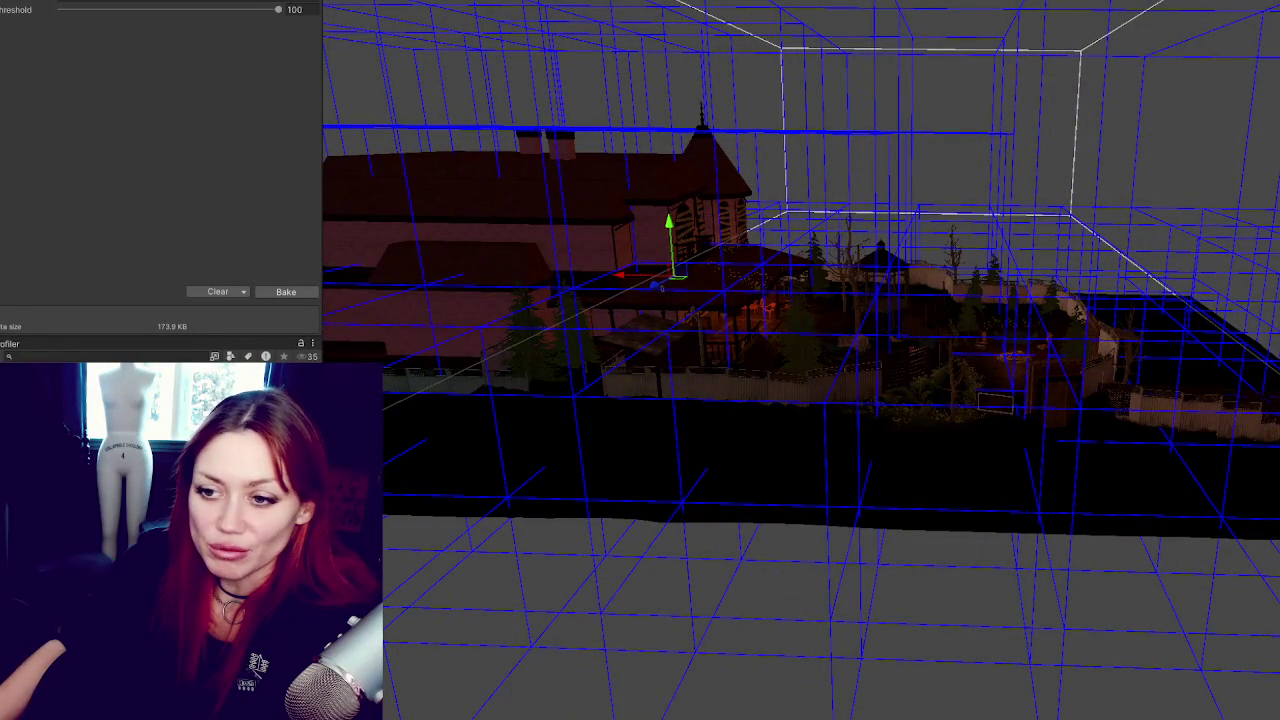
left_click(644, 347)
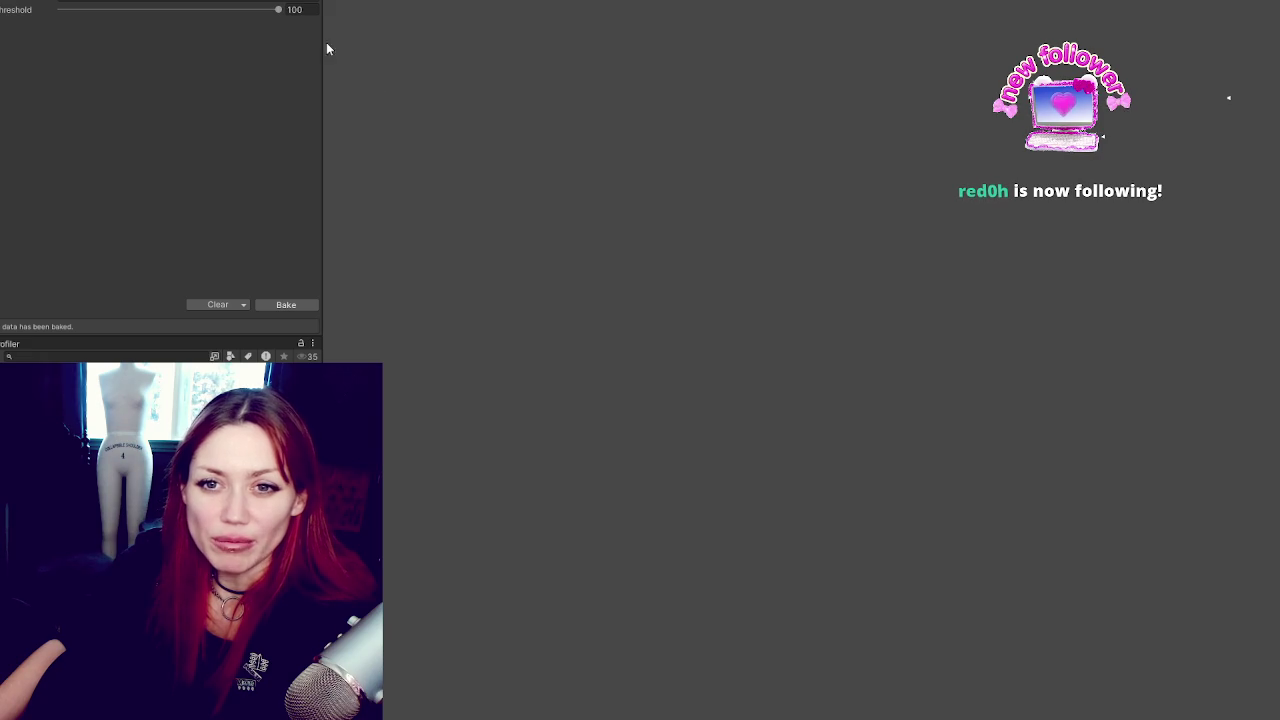
Step: Narrow the left panel to widen the Game view, then continue the existing STRAIN game
left_click_drag(323, 42, 139, 36)
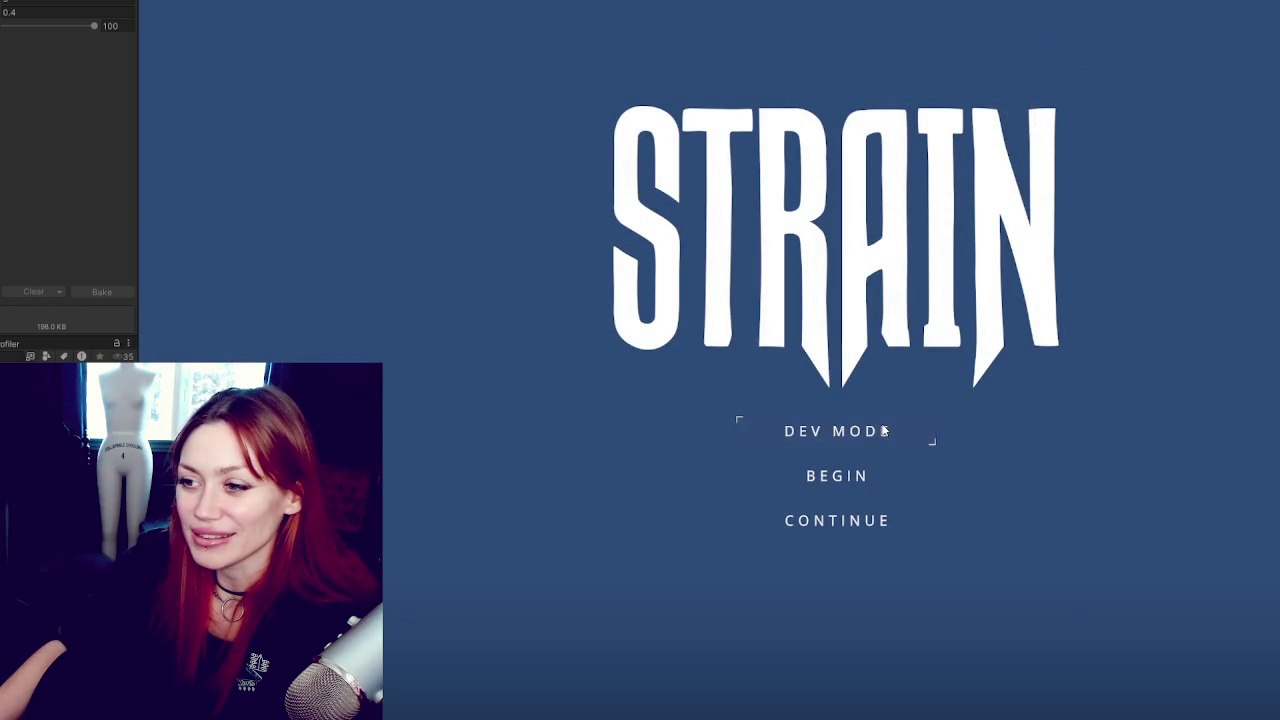
left_click(857, 523)
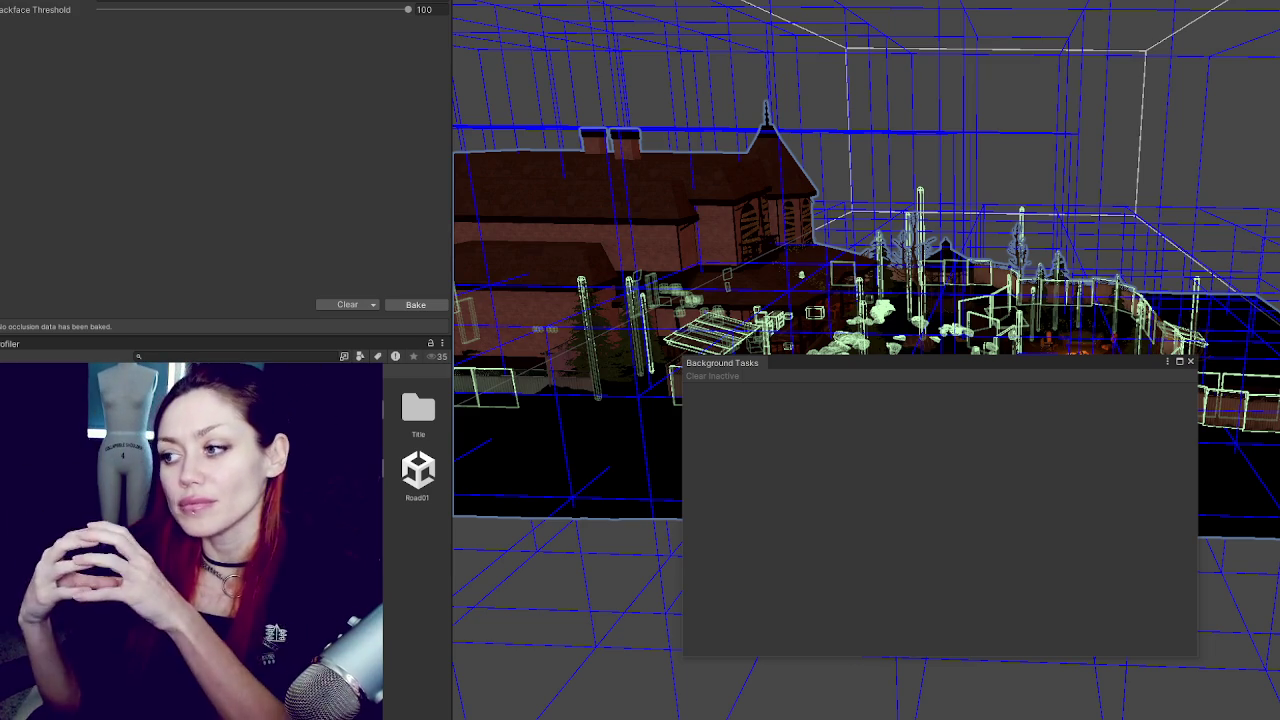
Step: Close Background Tasks after the 188.7 KB bake and start Play mode to test culling
left_click(1190, 361)
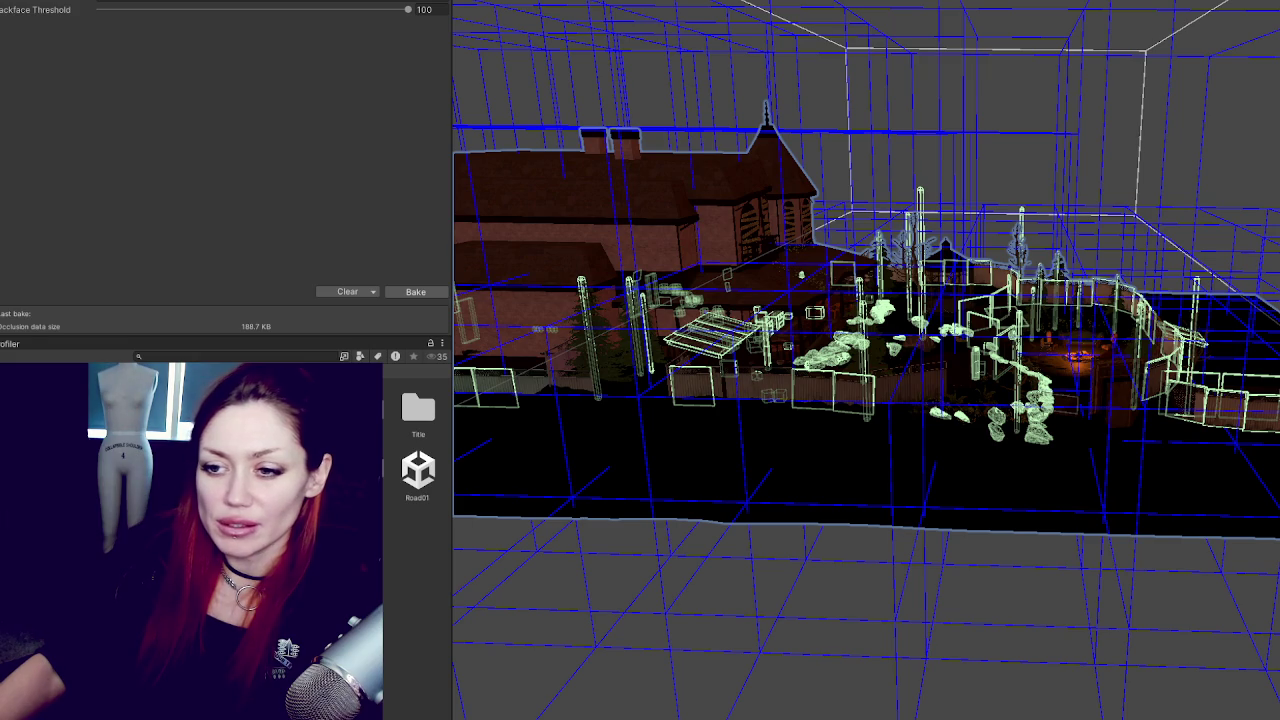
left_click(648, 343)
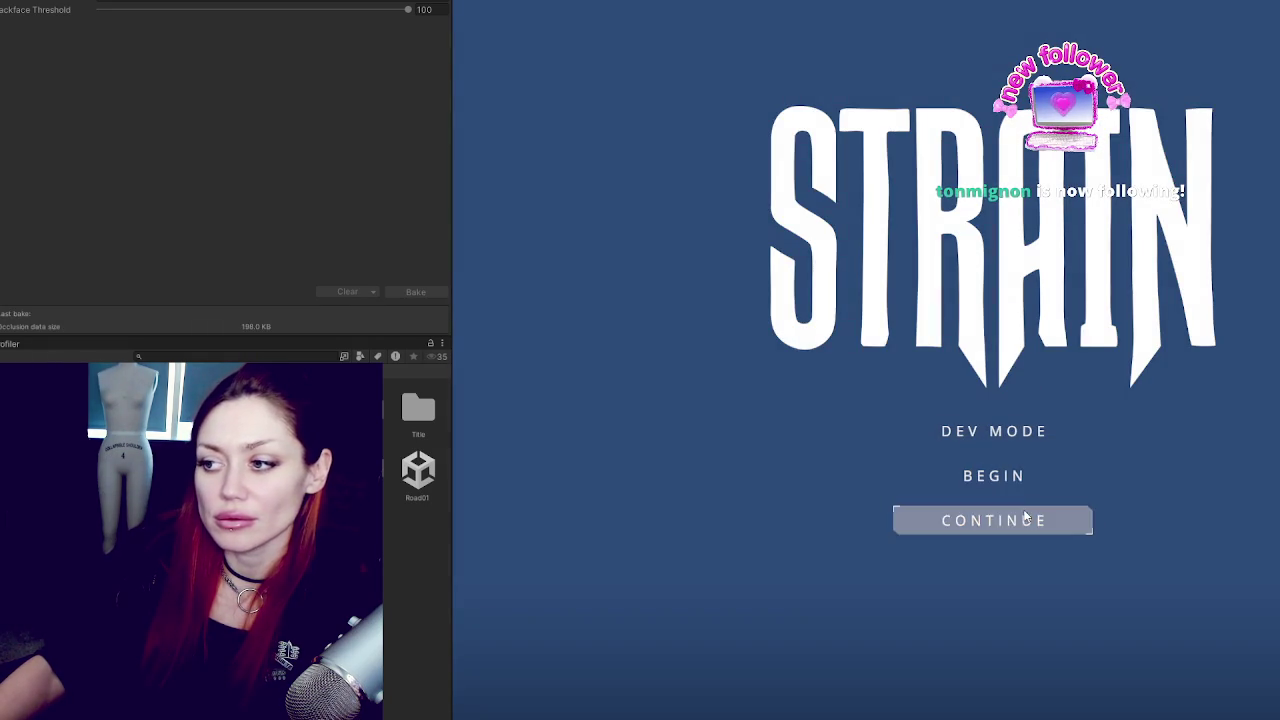
Step: Continue the saved game, check the stats and inventory overlay, and widen the Game view
left_click(994, 520)
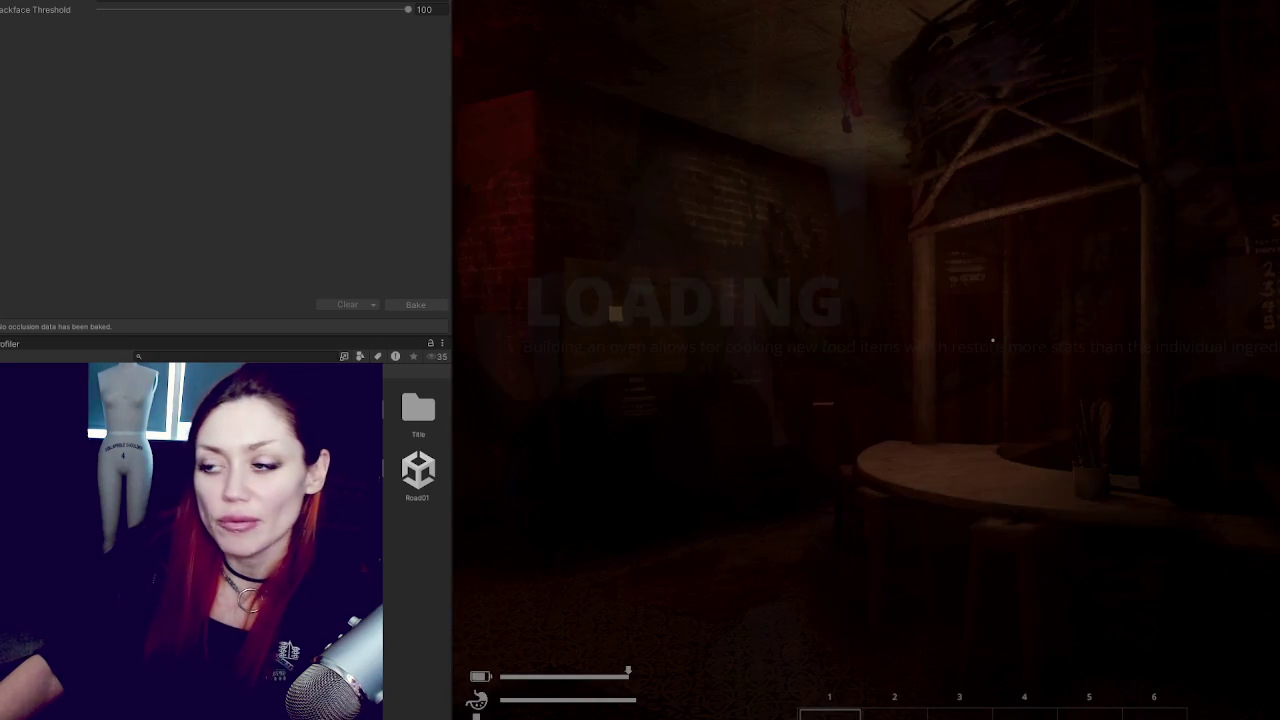
key("Tab")
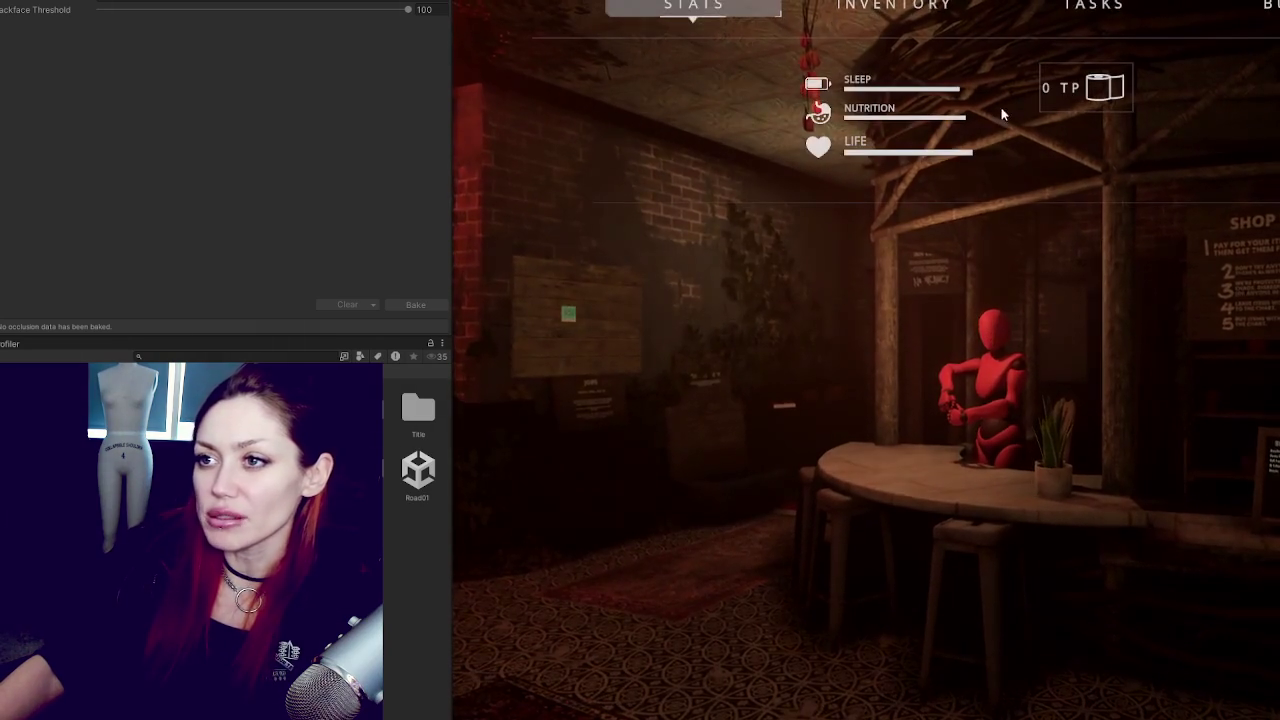
left_click_drag(451, 220, 124, 258)
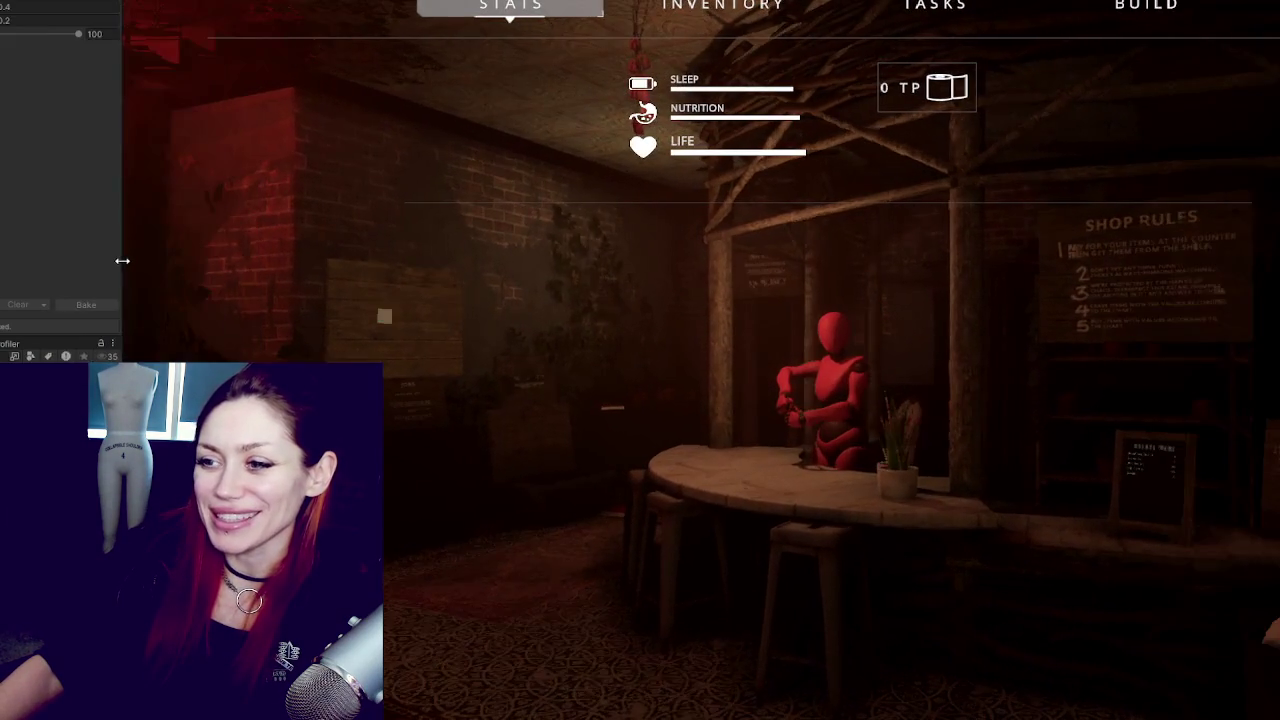
key("Tab")
Step: Walk the backyard to the fire pit and shed, then restore the split Scene/Game layout
left_click(1097, 594)
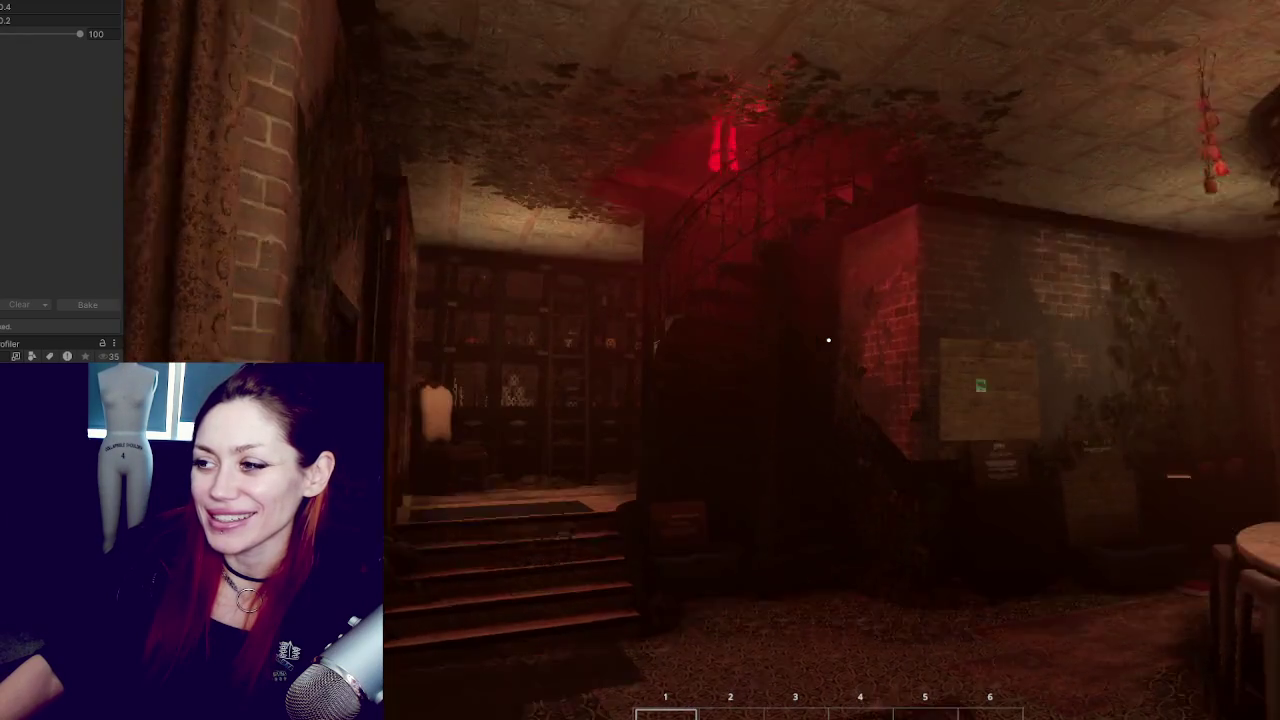
mouse_move(828, 340)
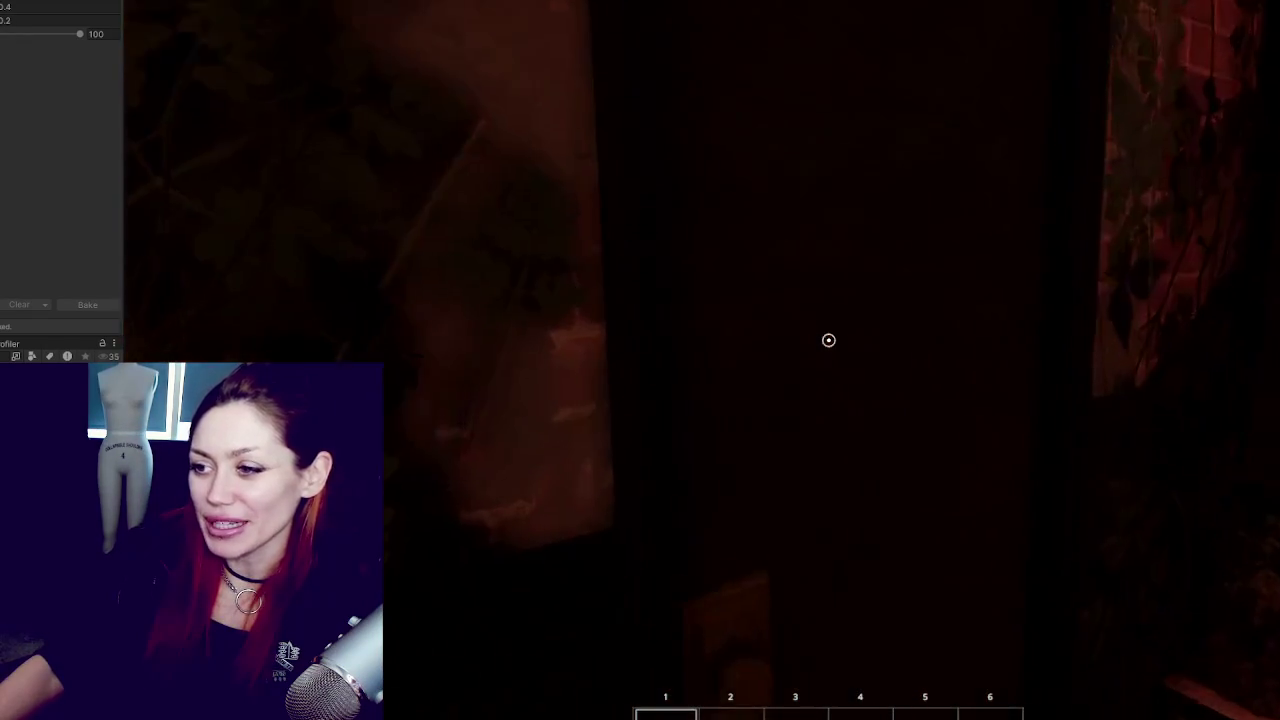
key("w")
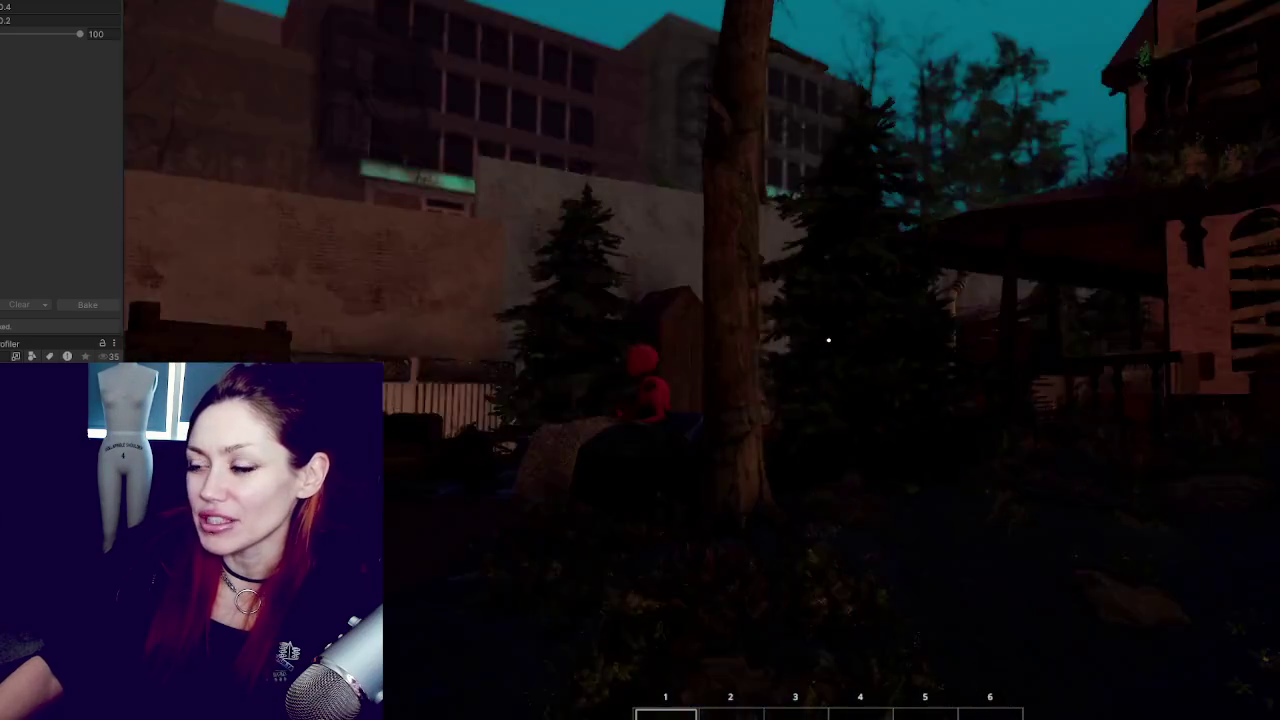
mouse_move(828, 340)
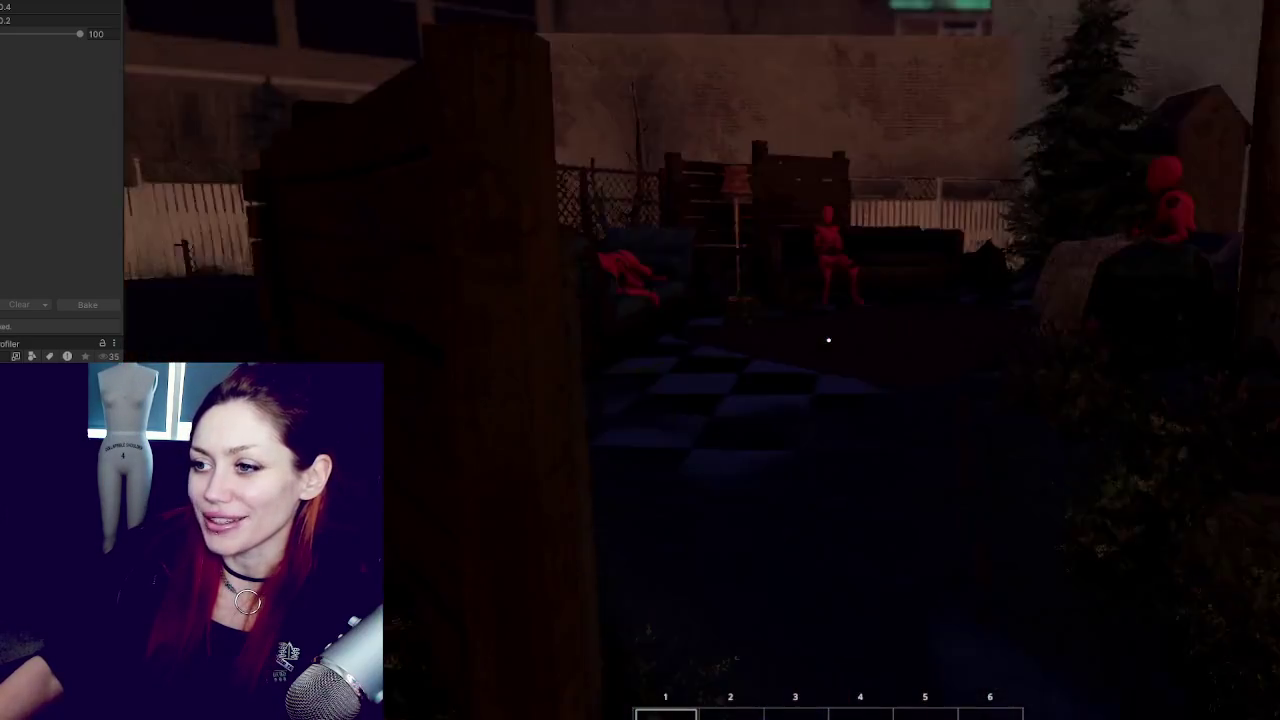
key("w")
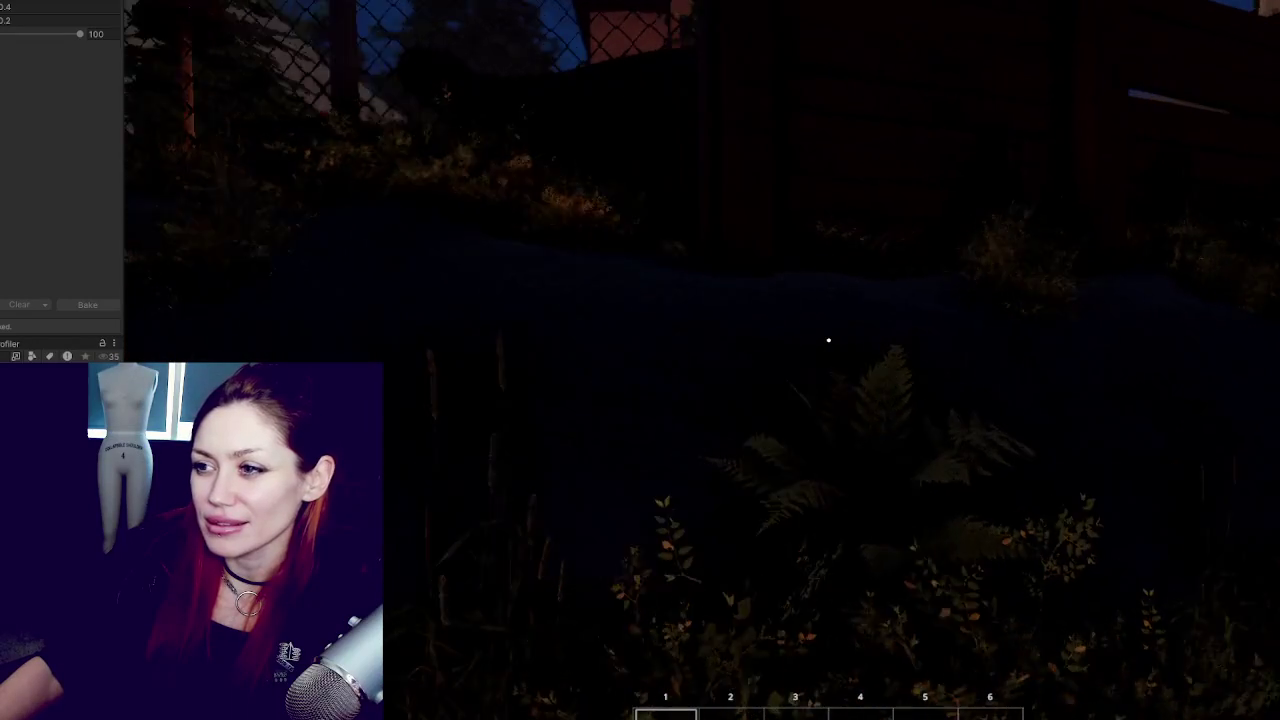
key("Escape")
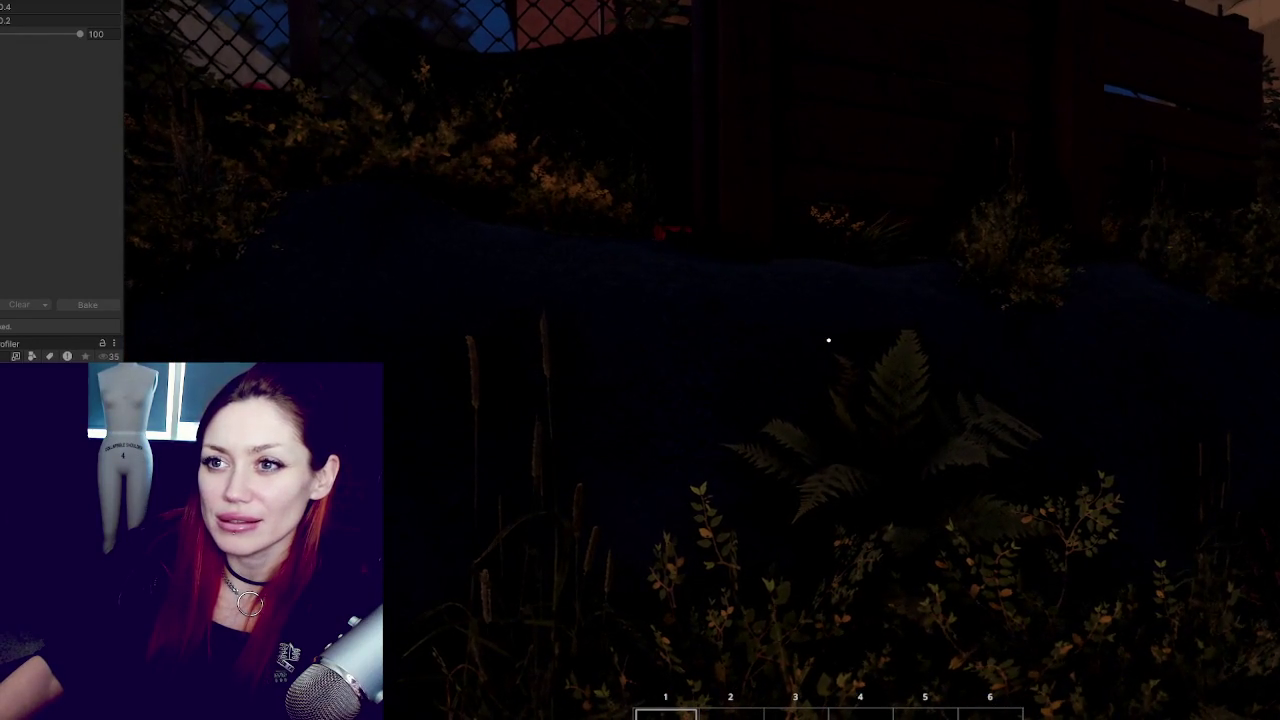
key("shift+space")
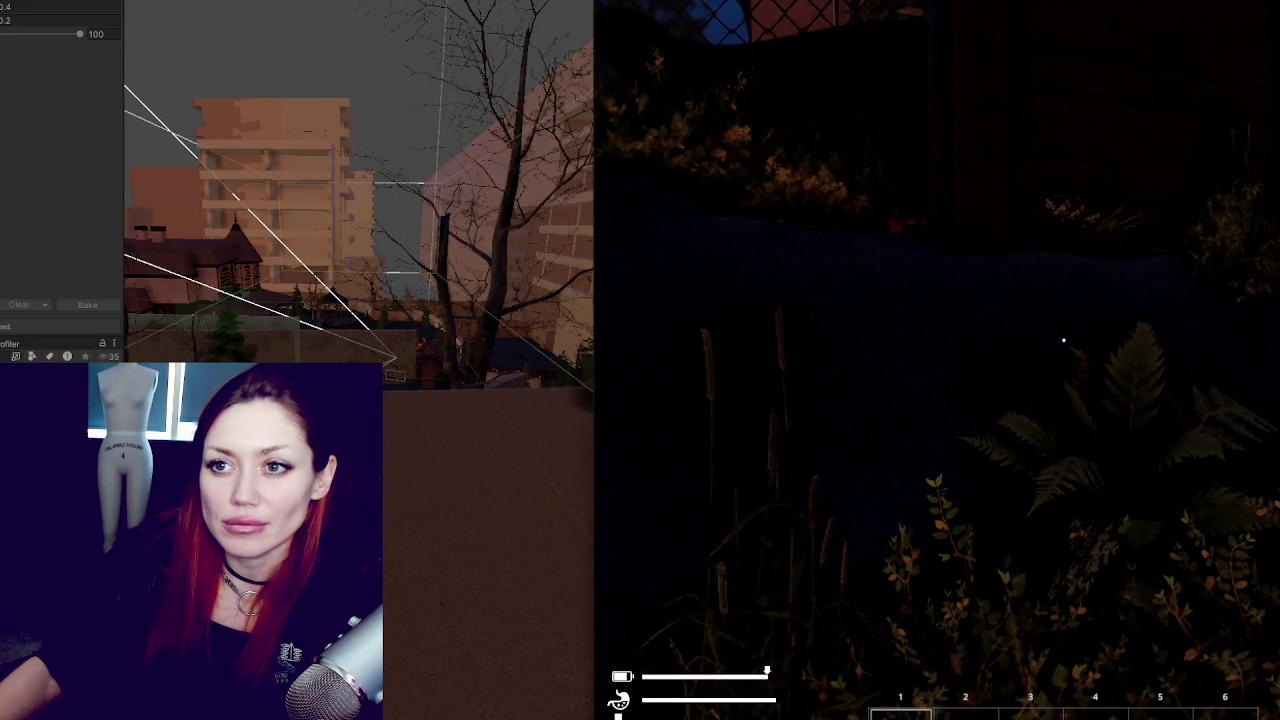
Step: Widen the Scene view beside the Game view and frame the selected player camera
scroll(538, 445, "up", 5)
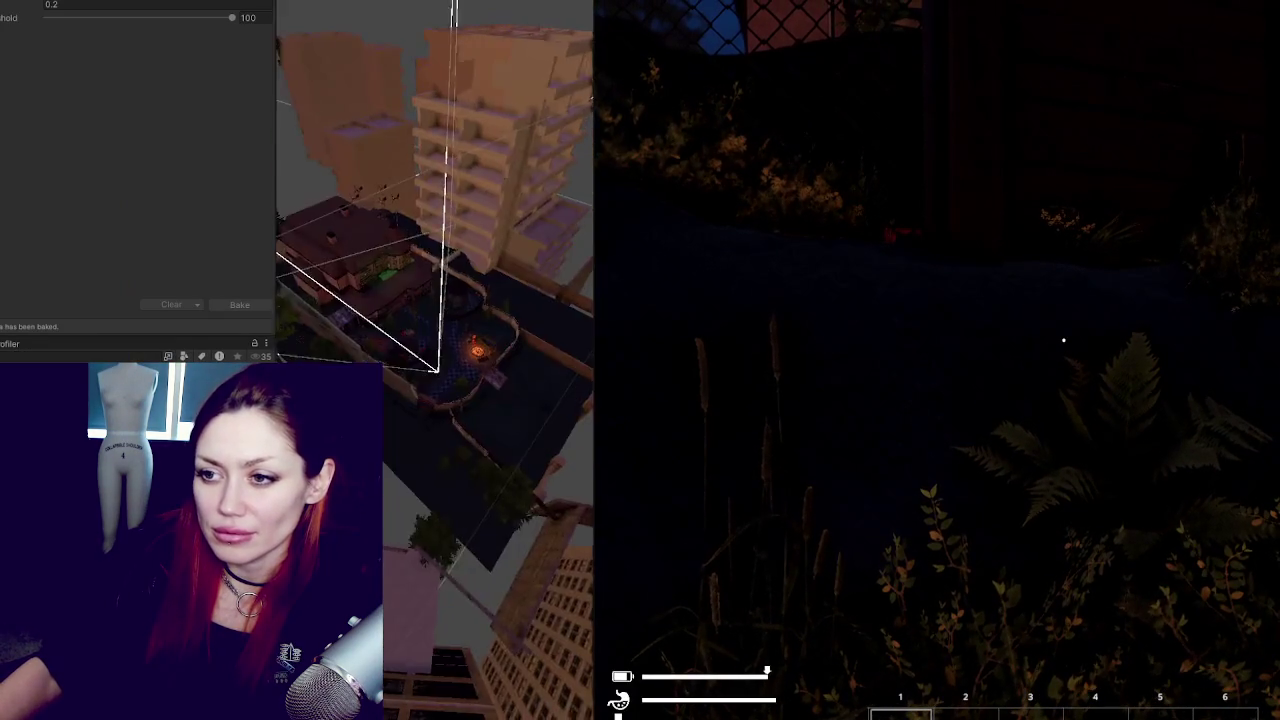
scroll(538, 445, "up", 2)
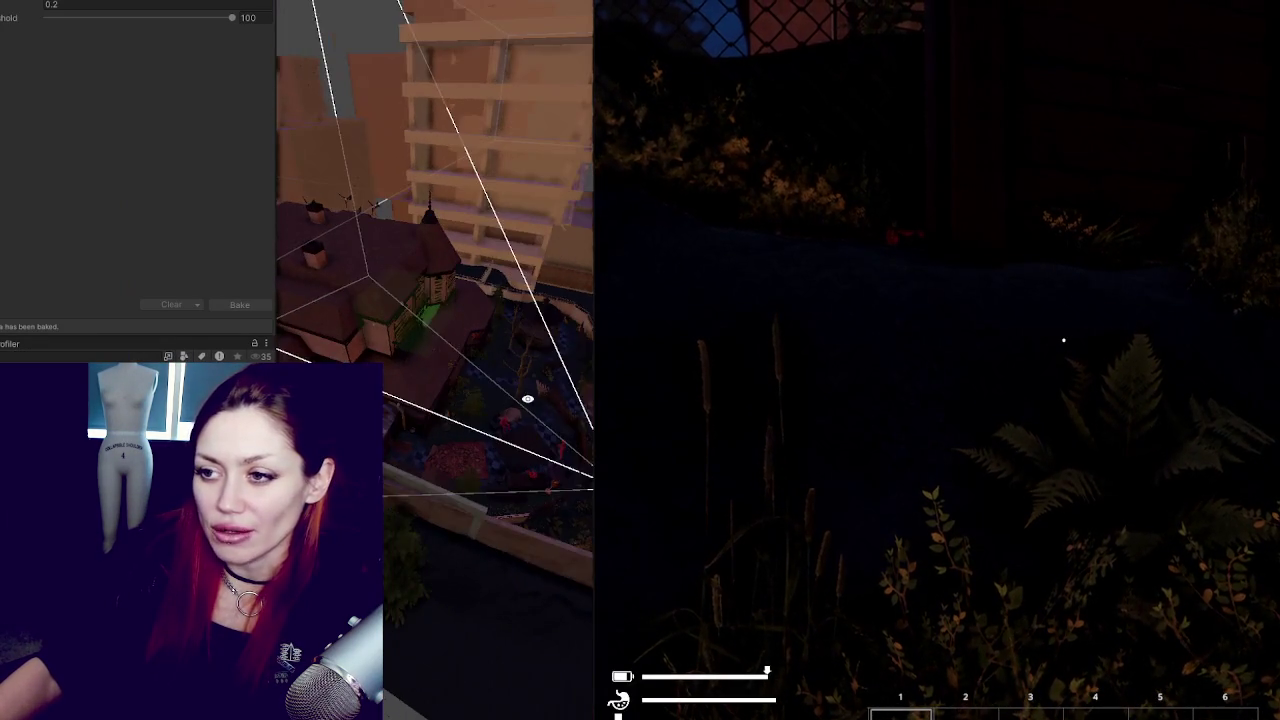
left_click_drag(594, 360, 805, 365)
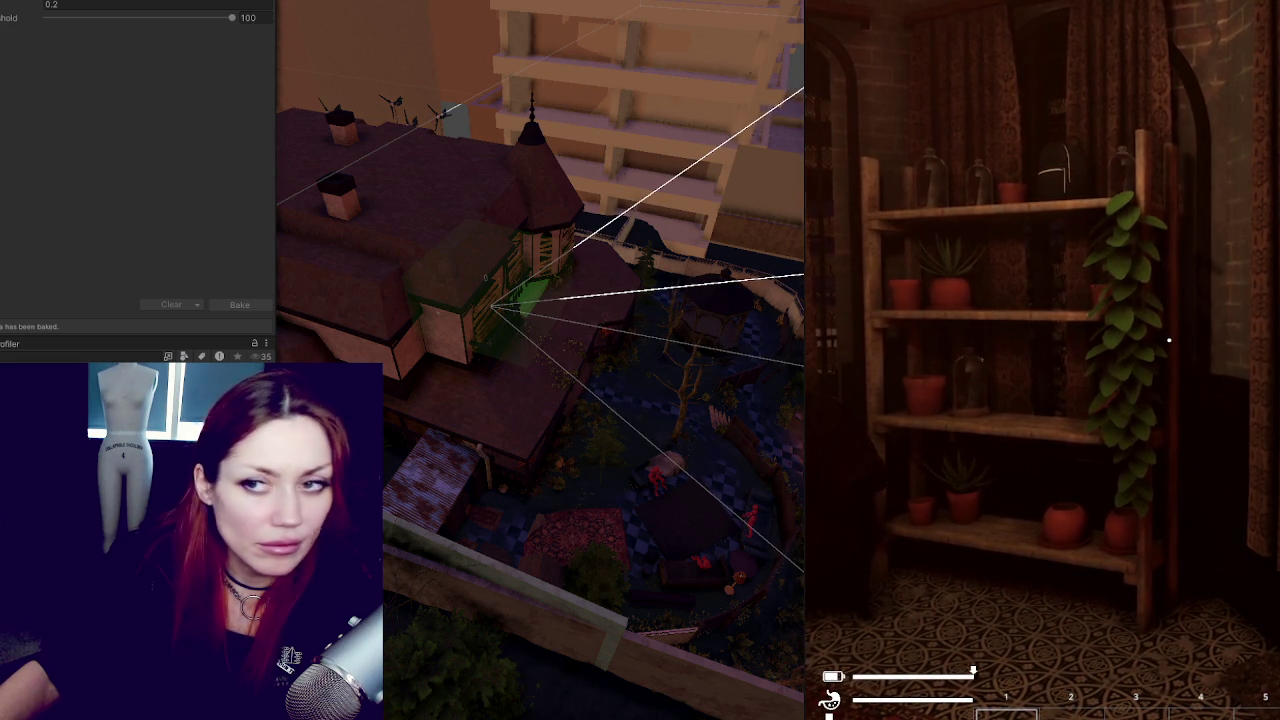
left_click(490, 305)
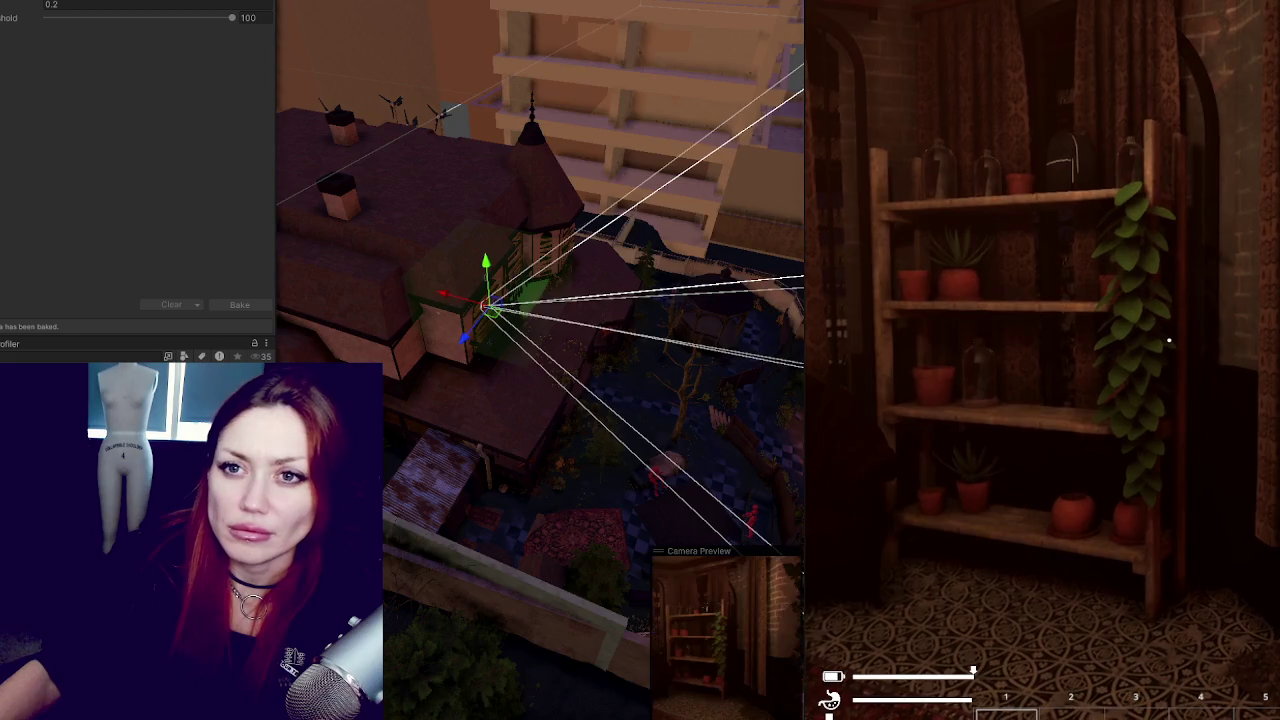
key("f")
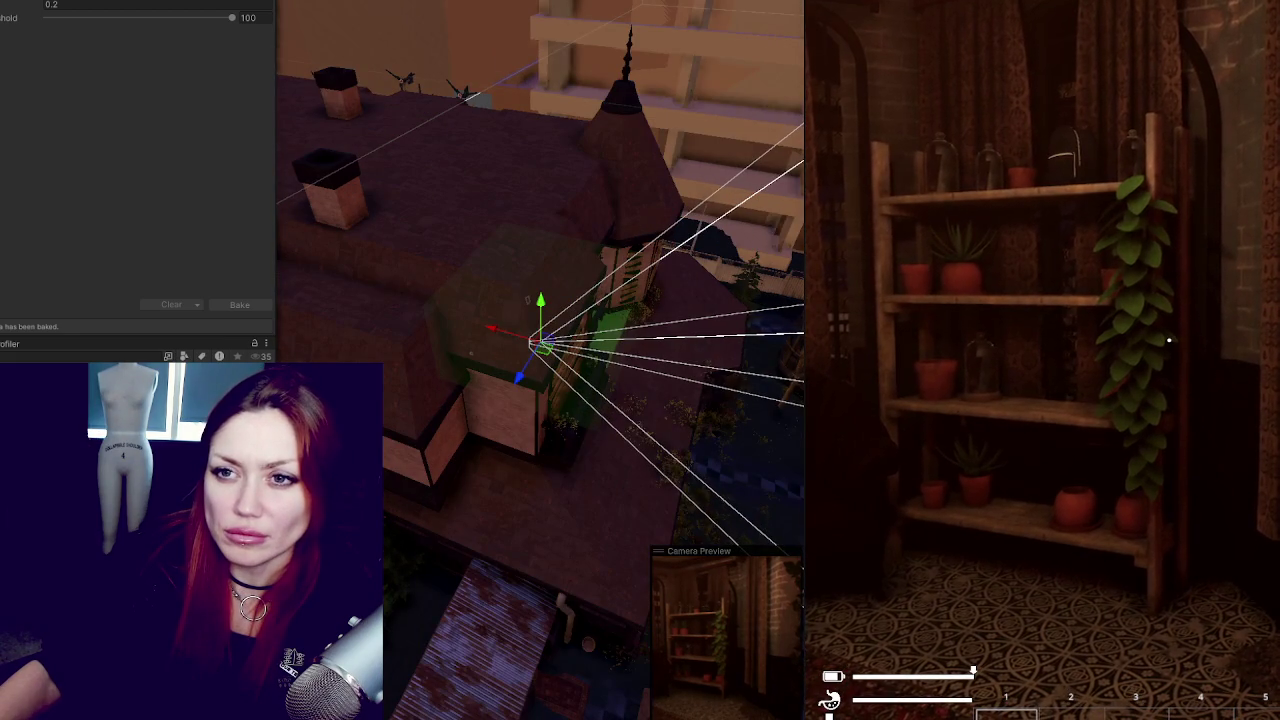
Step: Expand the camera's Projection, Rendering and Environment sections in the Inspector
left_click(40, 2)
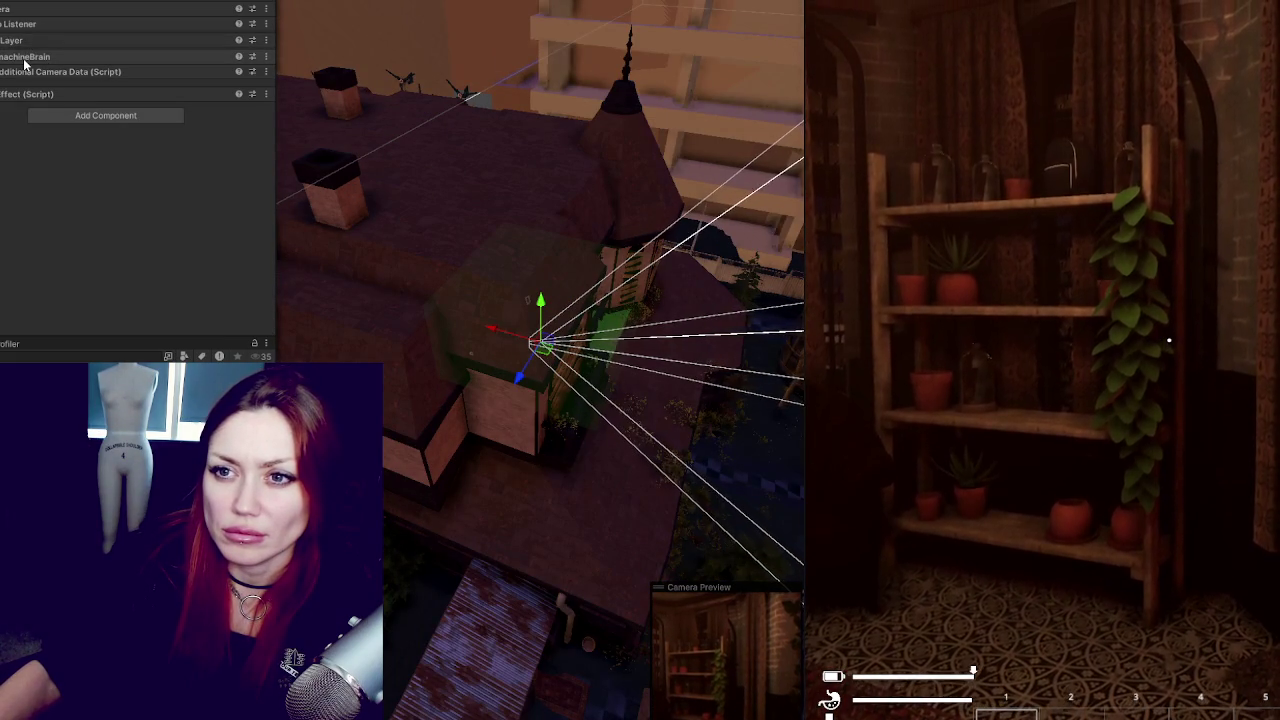
left_click(10, 12)
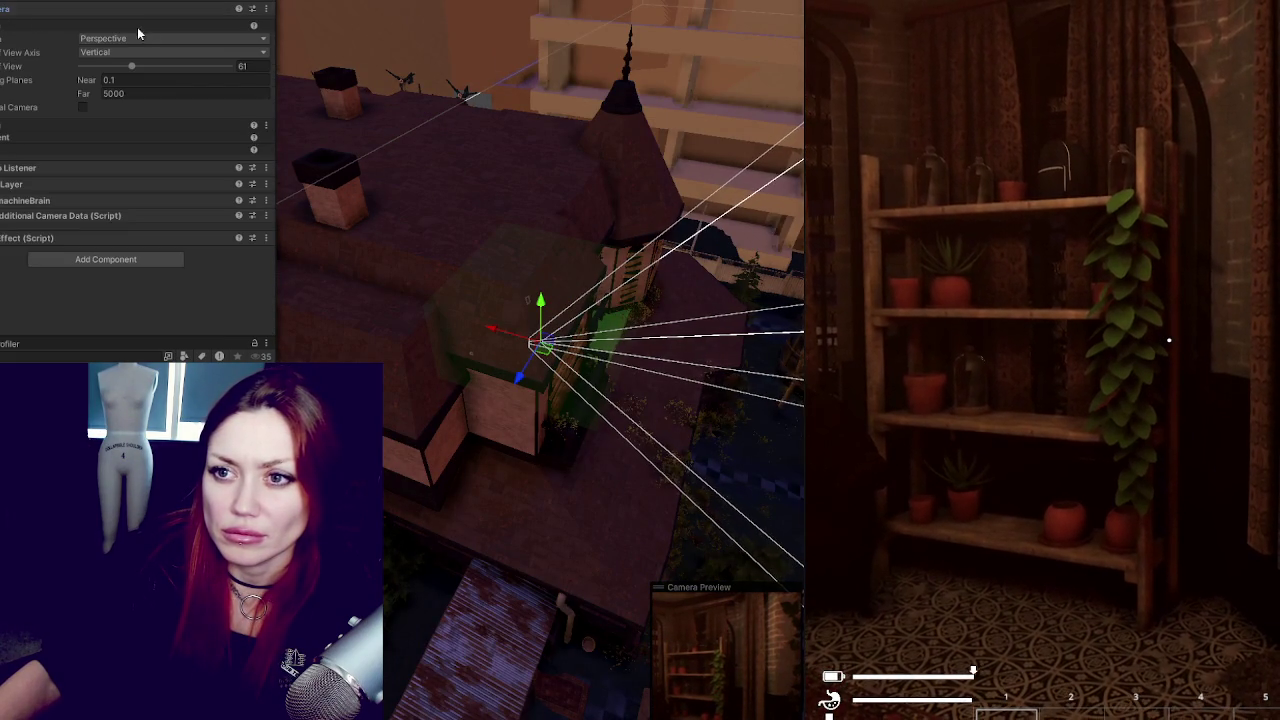
left_click(8, 132)
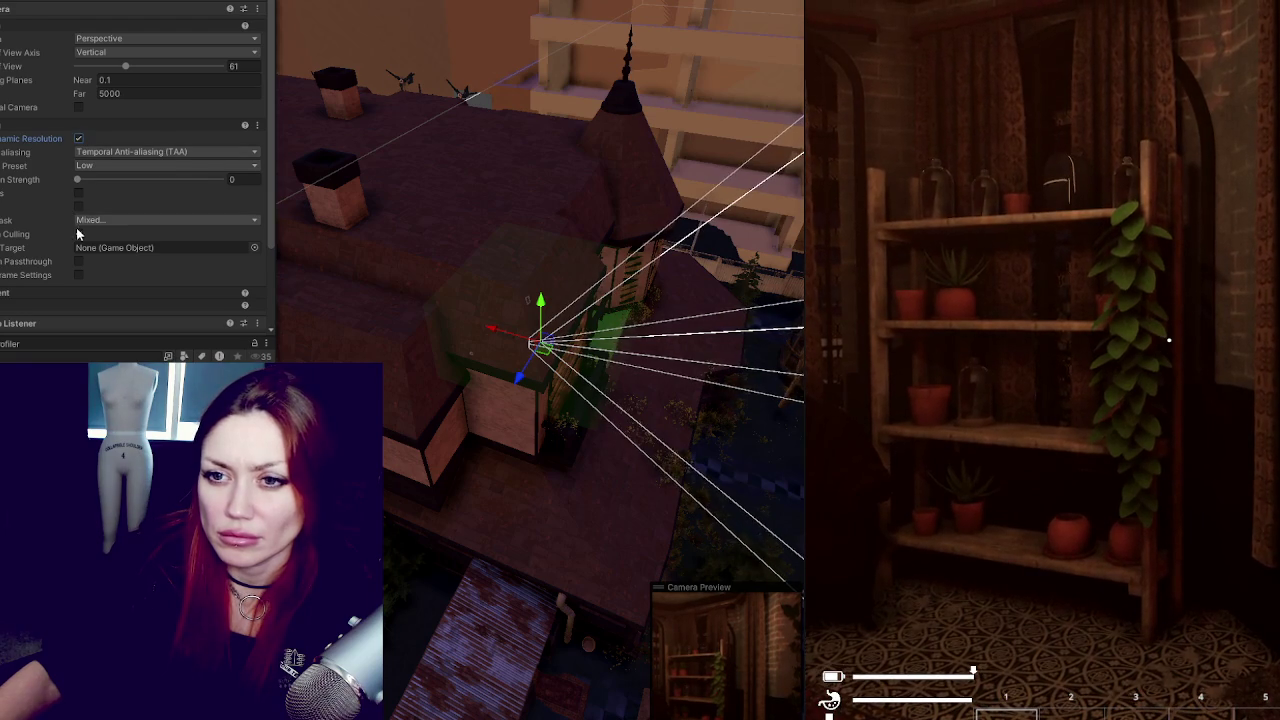
left_click(87, 289)
scroll(90, 260, "down", 3)
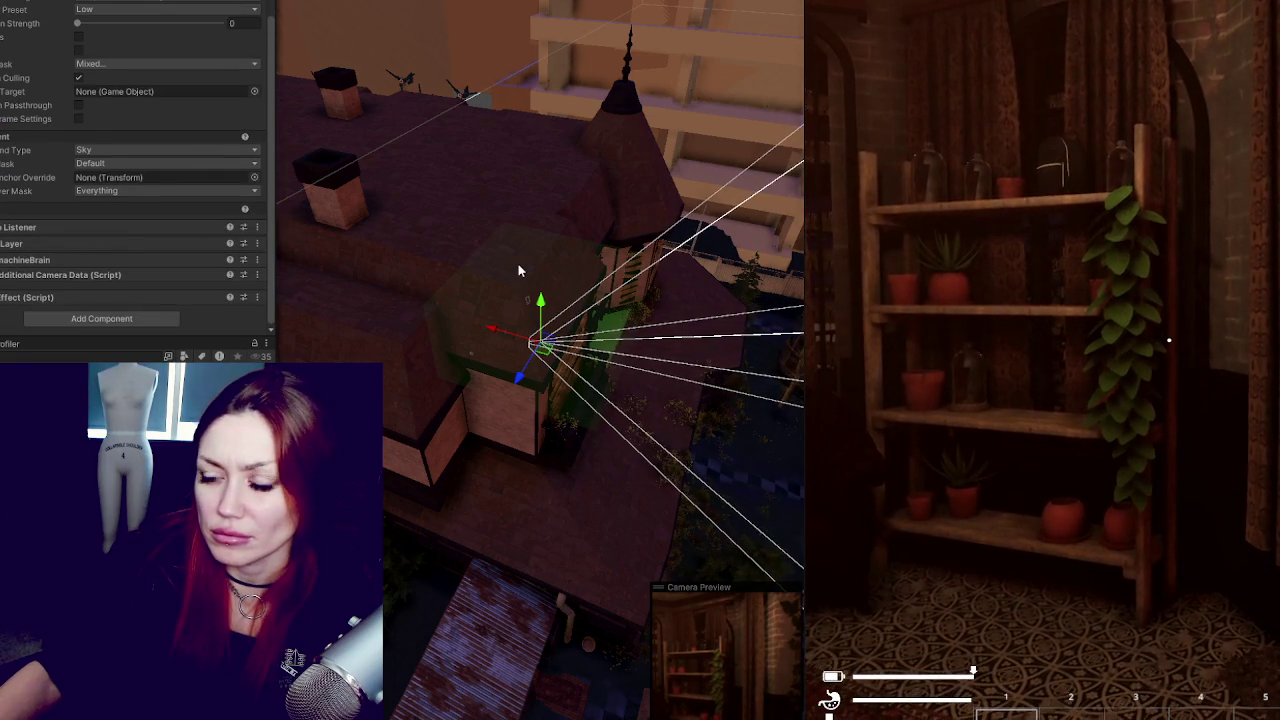
Step: Orbit the house, walk into the room with steps, then exit Play mode
left_click_drag(527, 284, 320, 296)
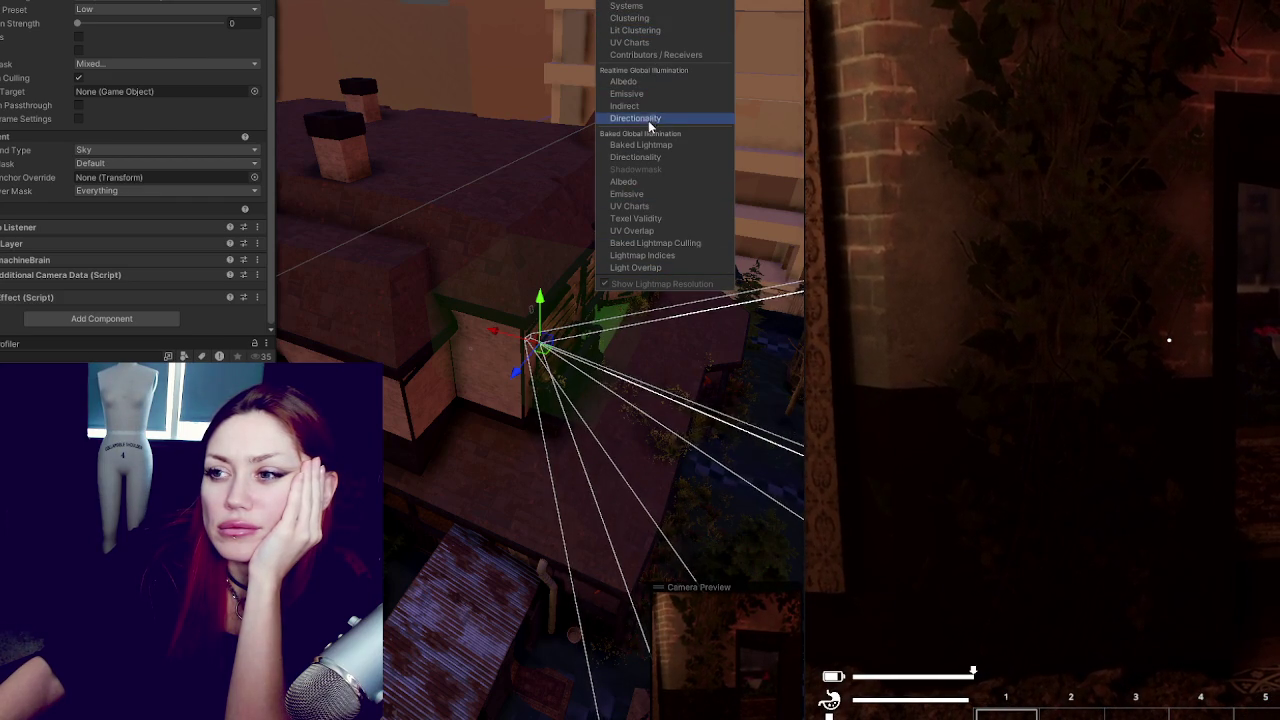
key("Escape")
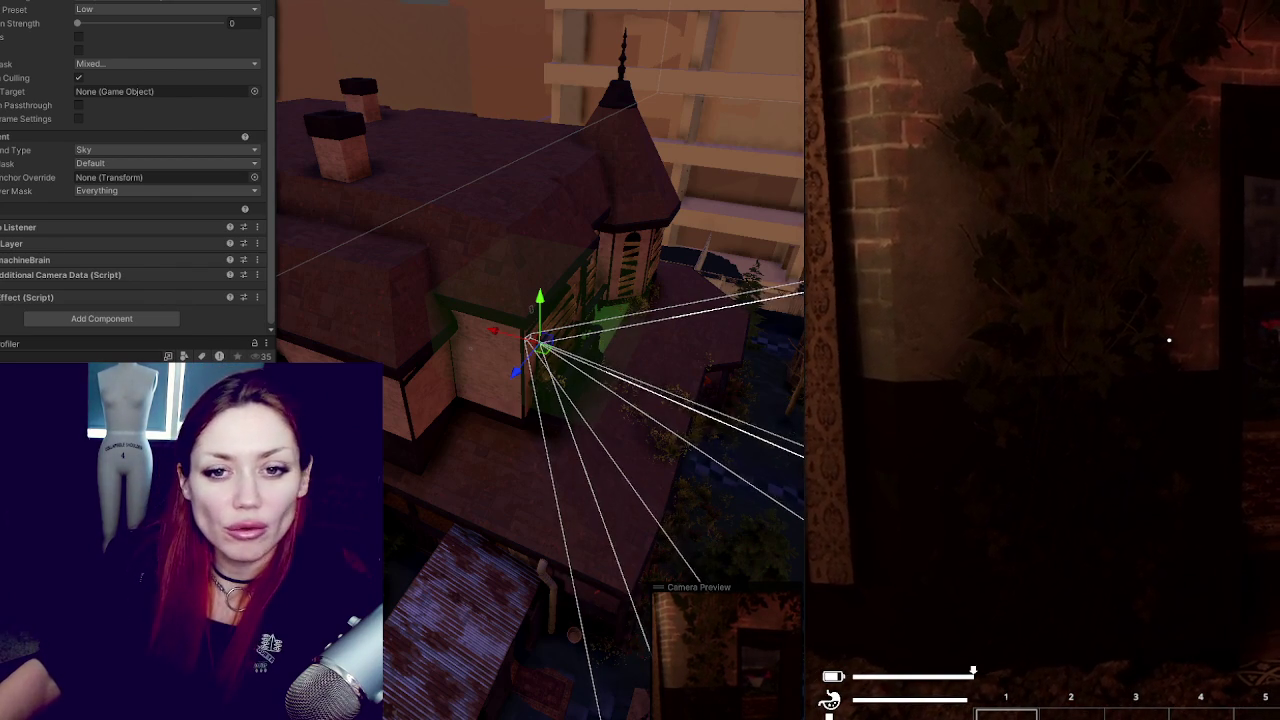
key("w")
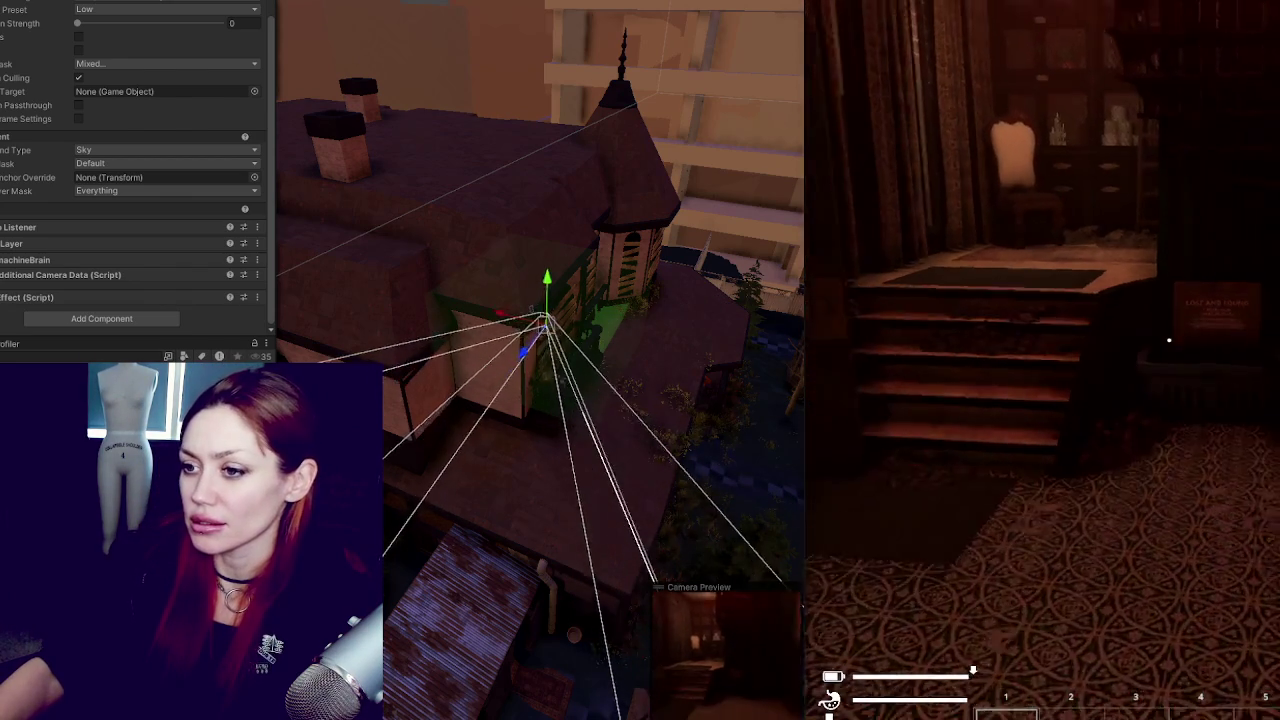
key("Tab")
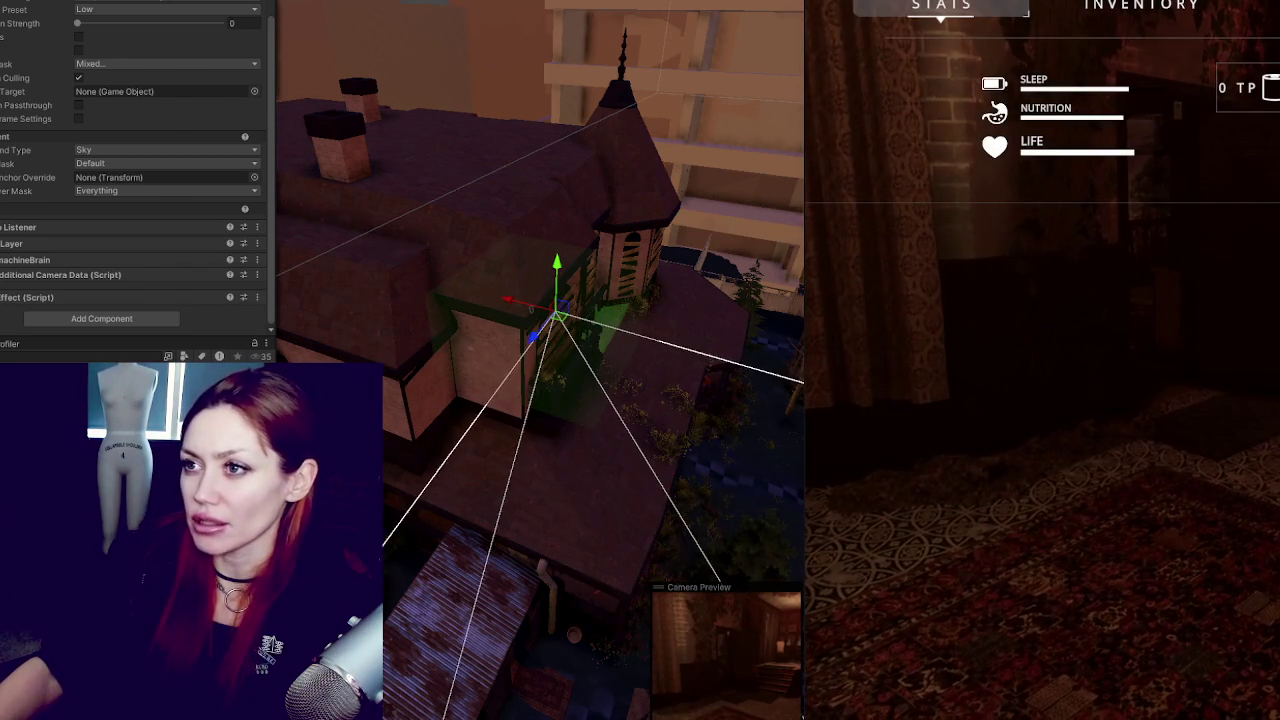
key("ctrl+p")
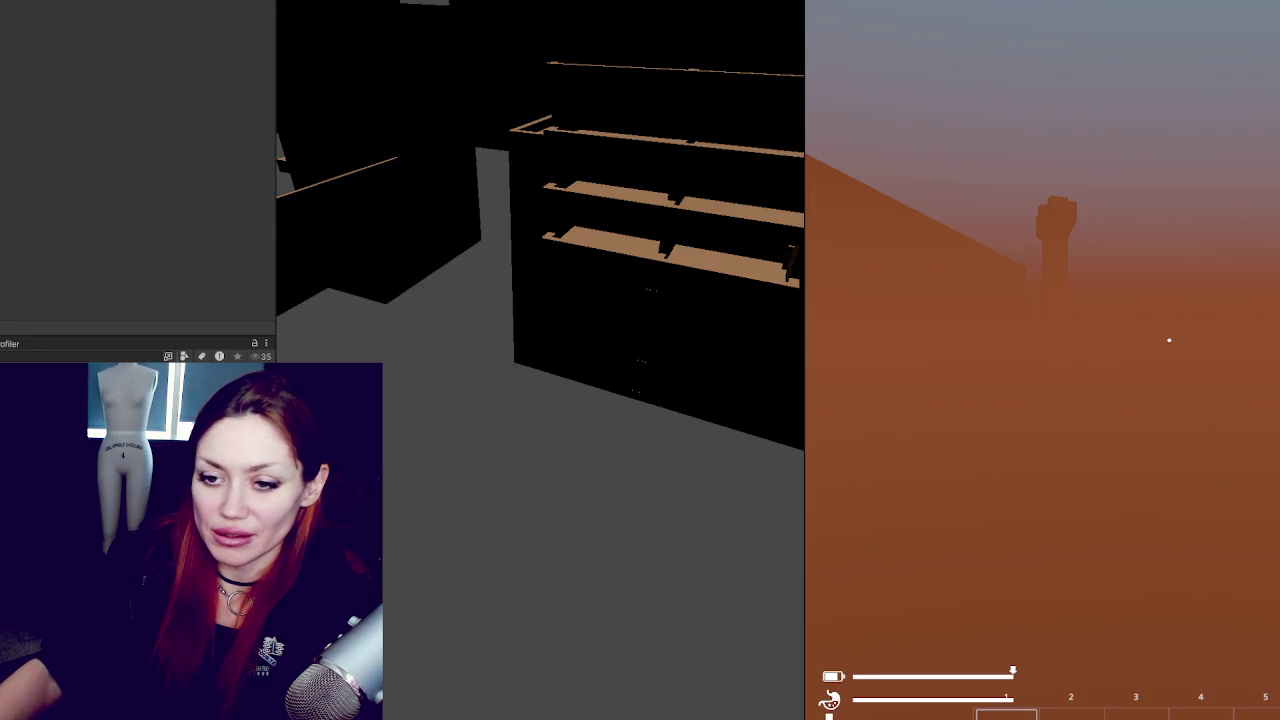
Step: Open the haunted-house scene additively, start the occlusion bake, and show its 0% progress
right_click(30, 250)
right_click(30, 250)
left_click(39, 238)
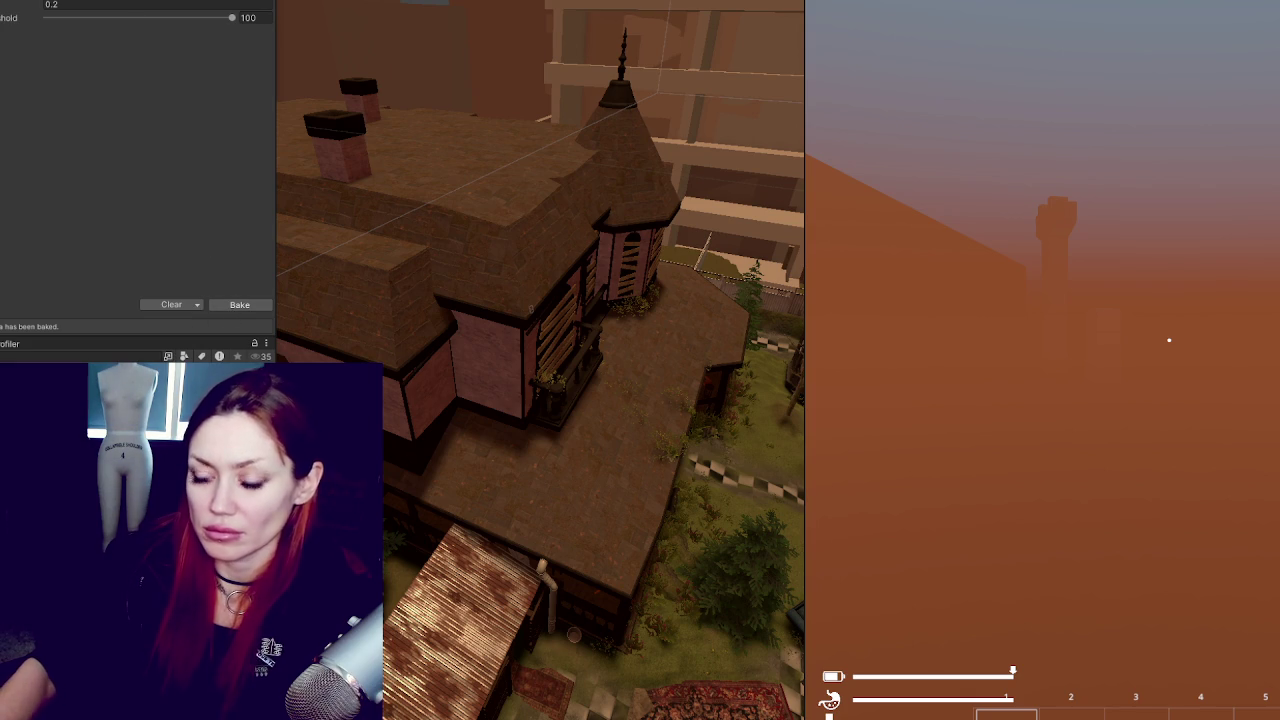
left_click(239, 304)
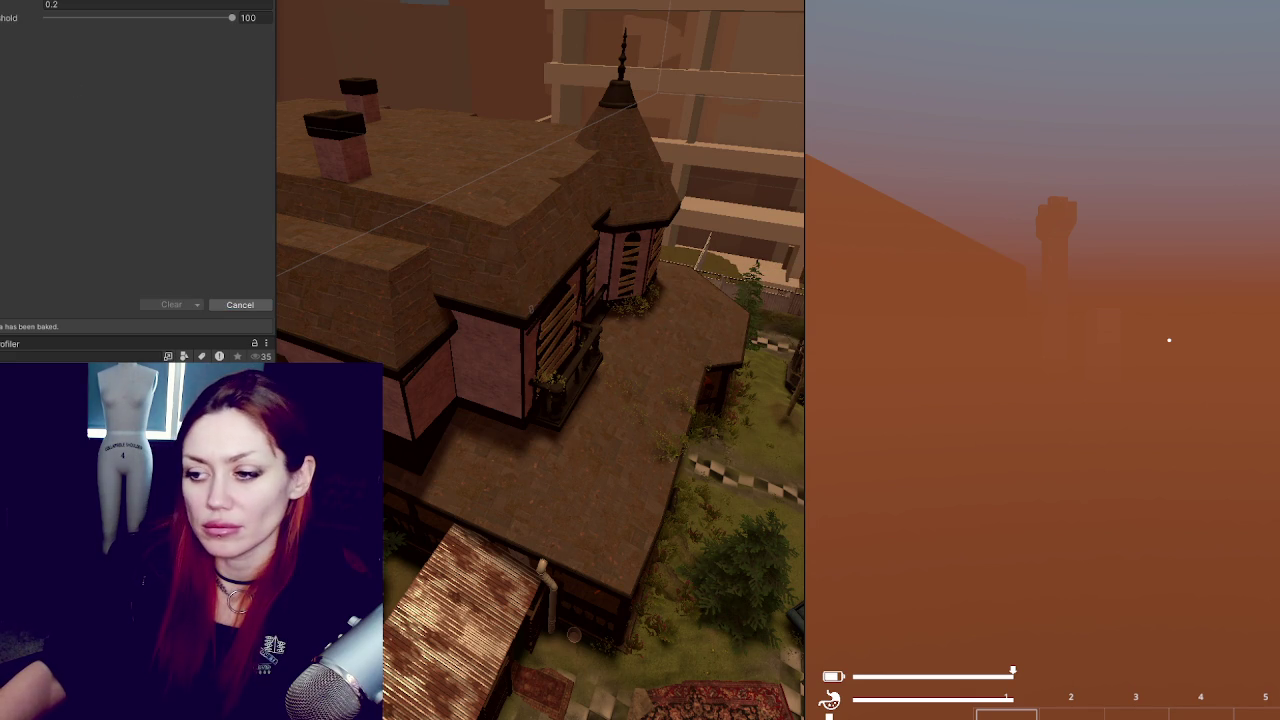
left_click(926, 650)
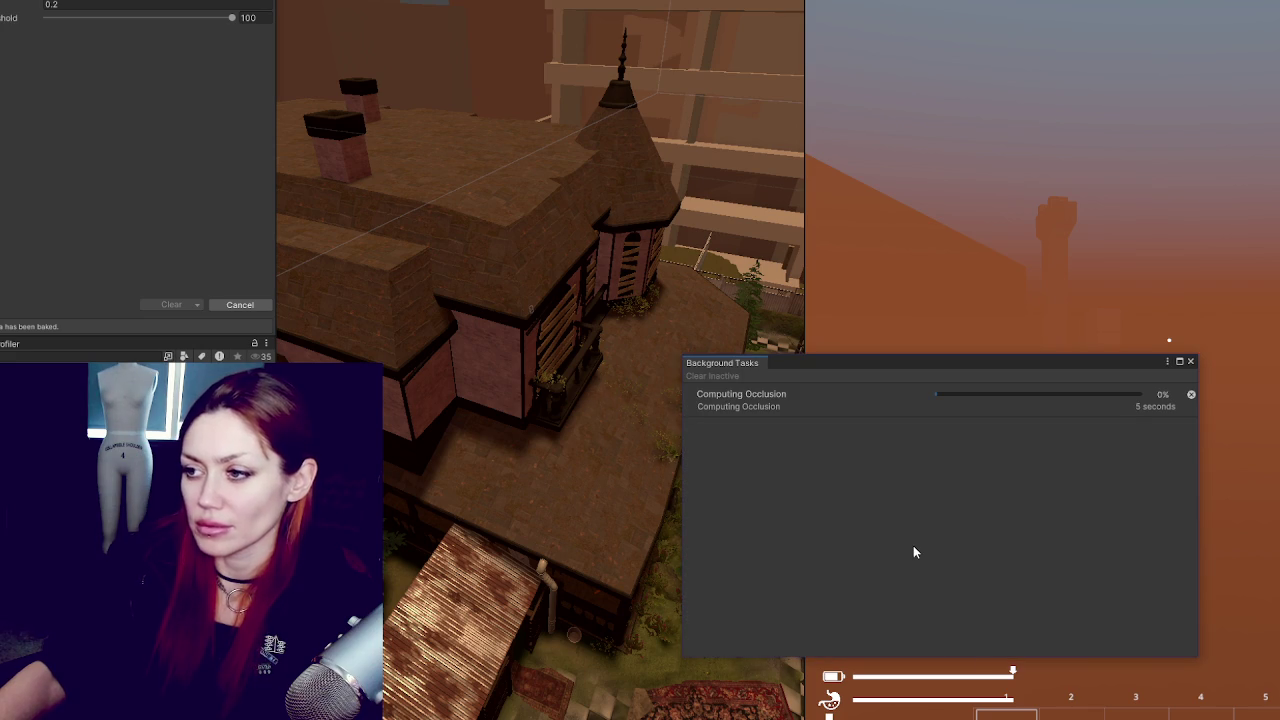
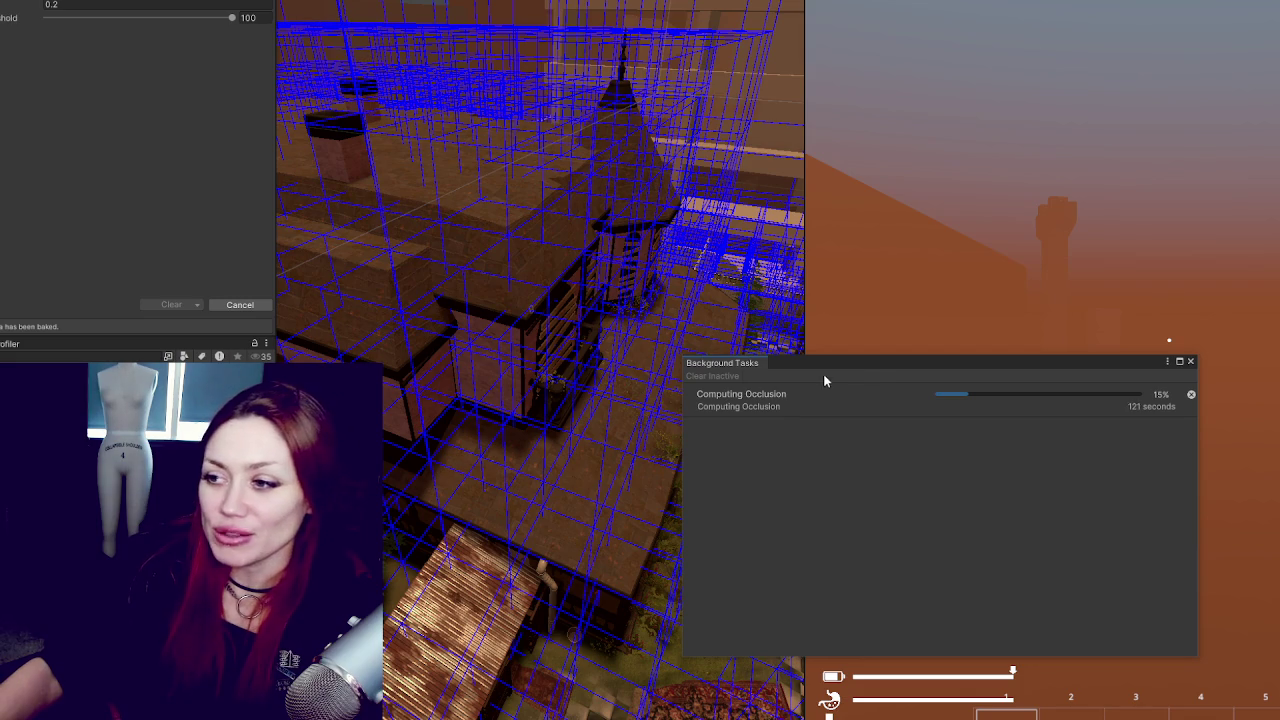
Step: Let the occlusion bake finish with 5.2 MB of data, then close the Background Tasks window
left_click_drag(881, 372, 819, 168)
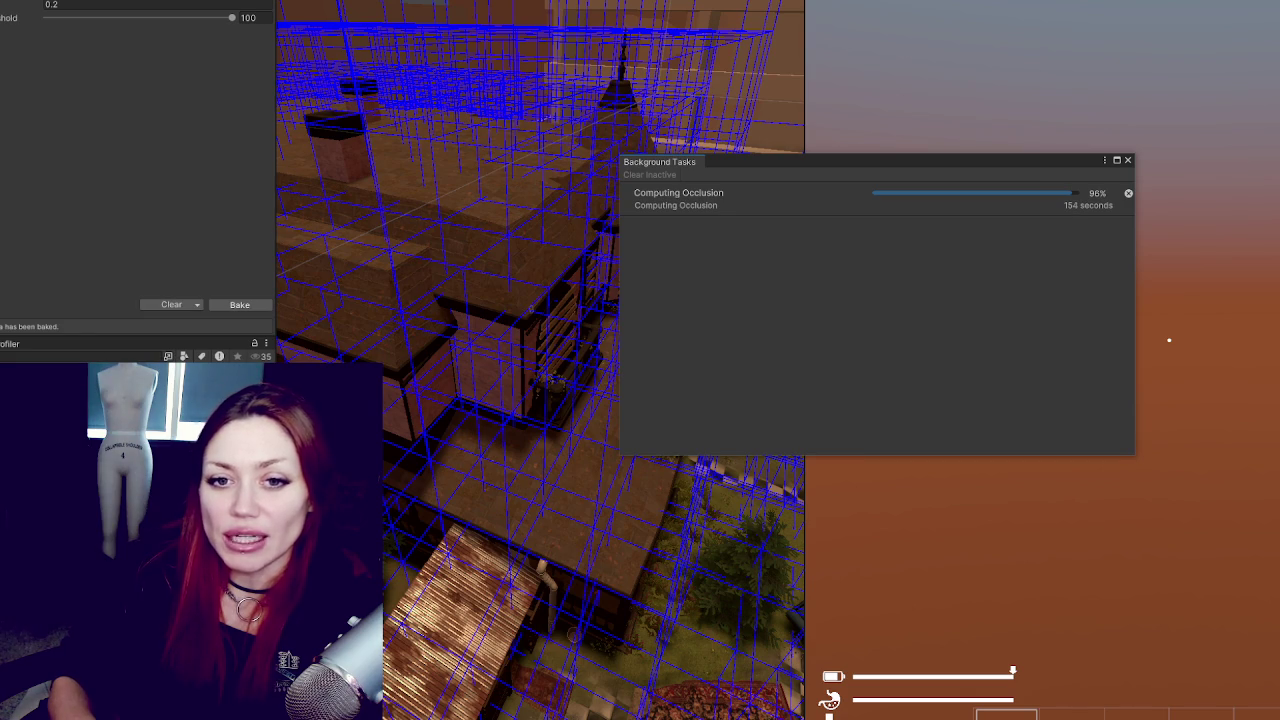
left_click(1127, 160)
mouse_move(734, 286)
left_mouse_down()
mouse_move(534, 334)
mouse_move(646, 334)
mouse_move(300, 285)
mouse_move(800, 200)
mouse_move(1120, 163)
left_mouse_up()
Step: Enter play mode, accept the modified-scenes prompt, and choose CONTINUE on the game's title menu
left_click_drag(600, 250, 482, 120)
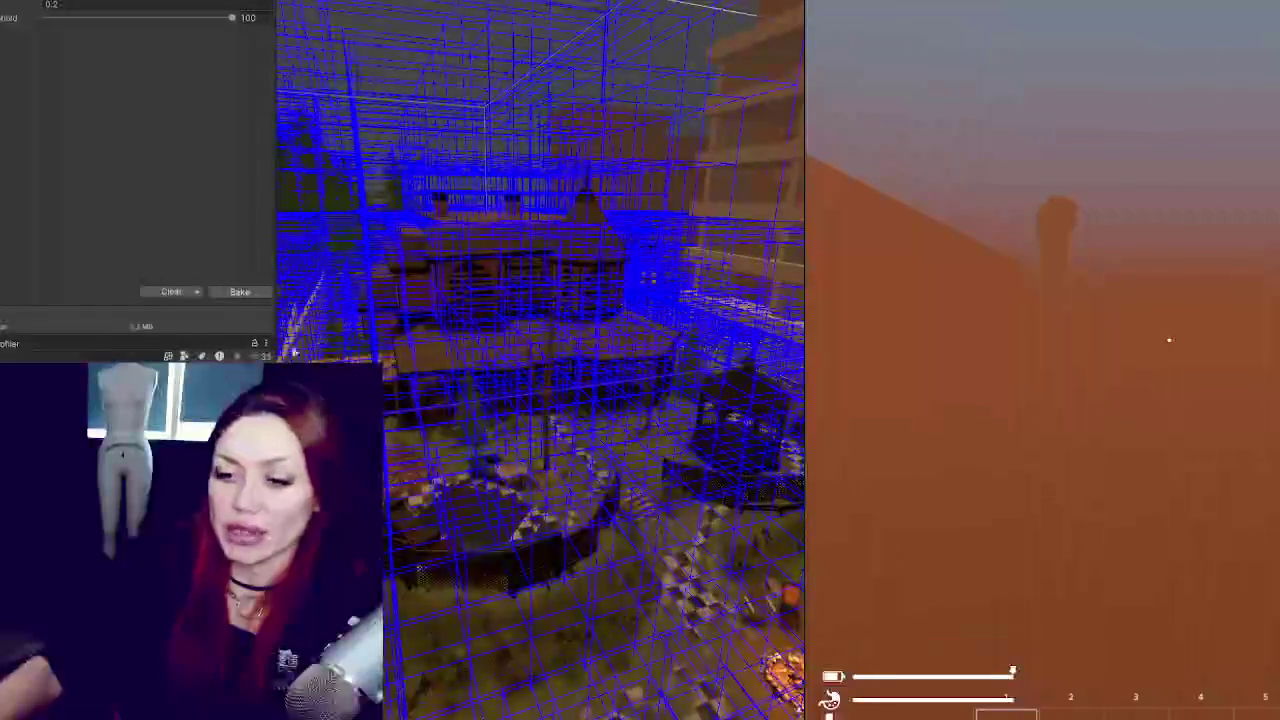
key("Return")
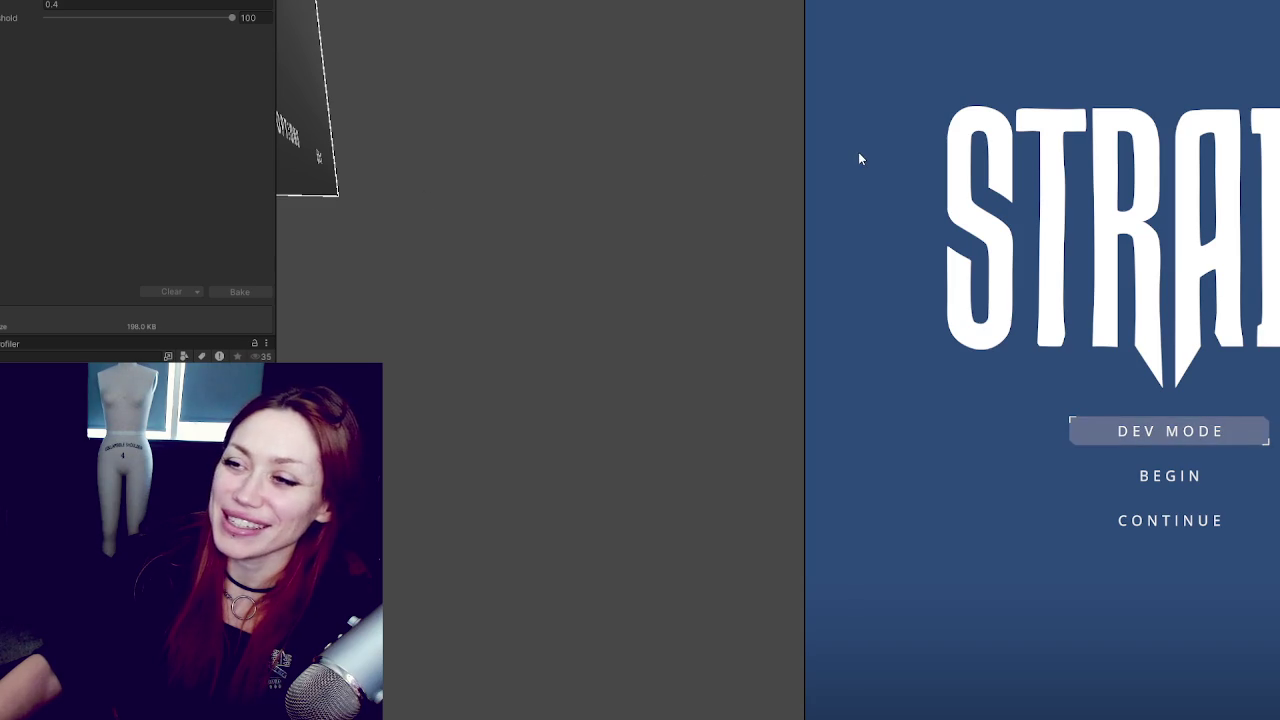
left_click(1170, 521)
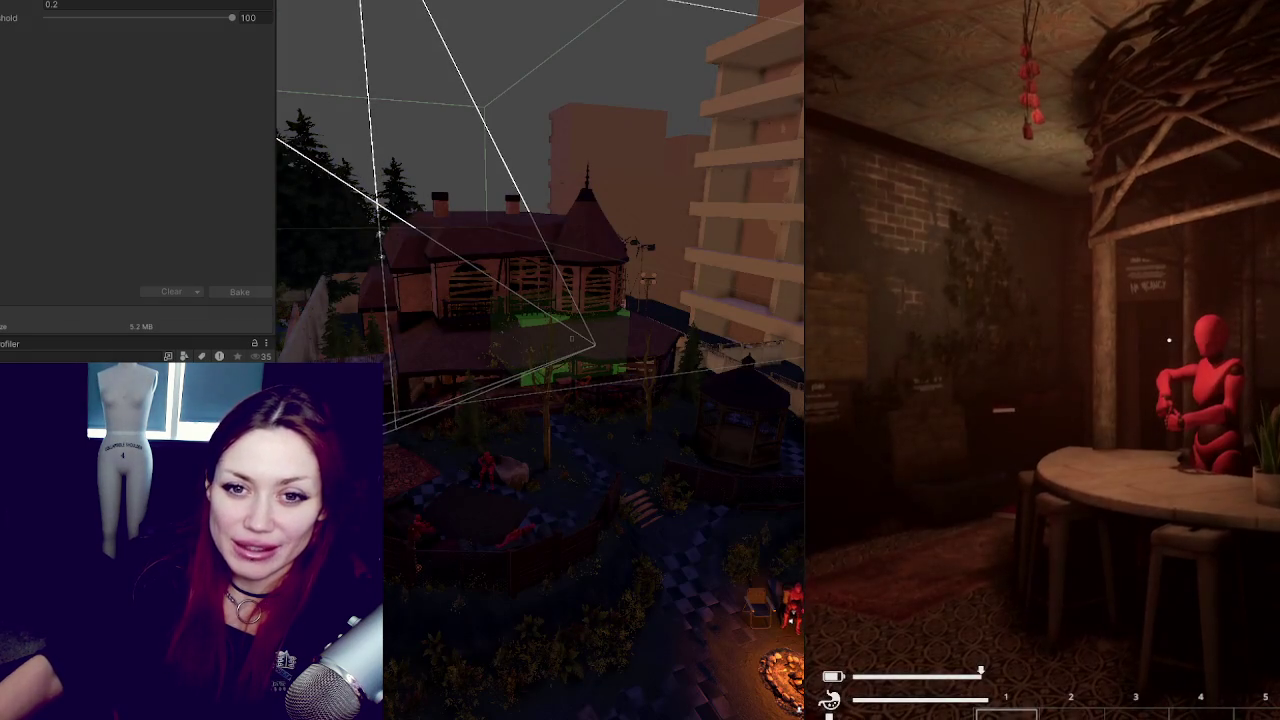
Step: Glance at the stats overlay, then walk from the room past the counter and window into the courtyard
left_click(1093, 542)
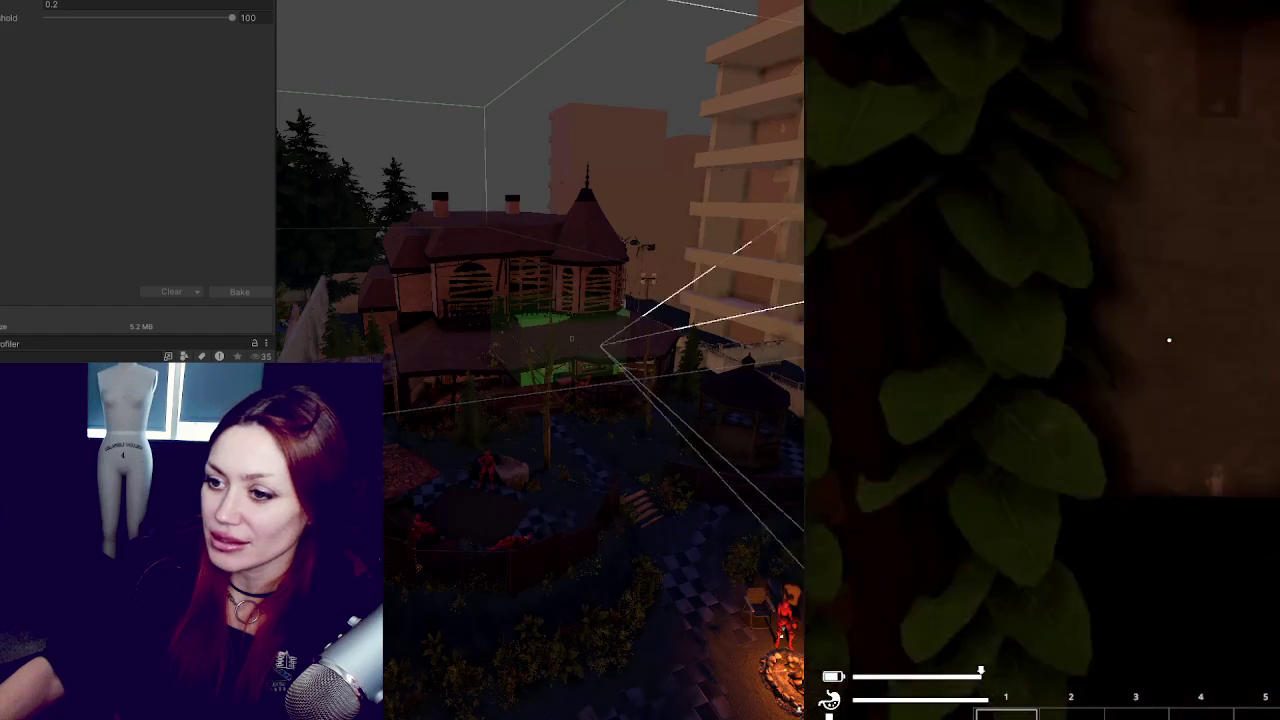
key("Tab")
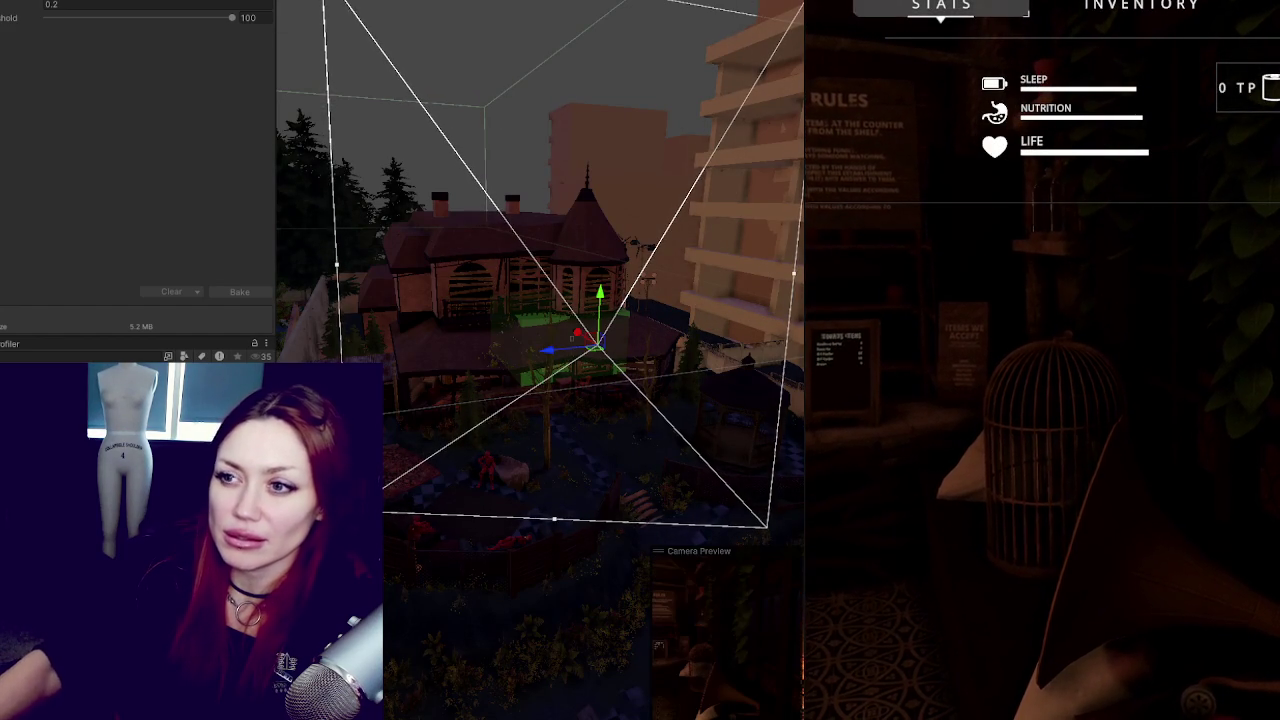
key("Tab")
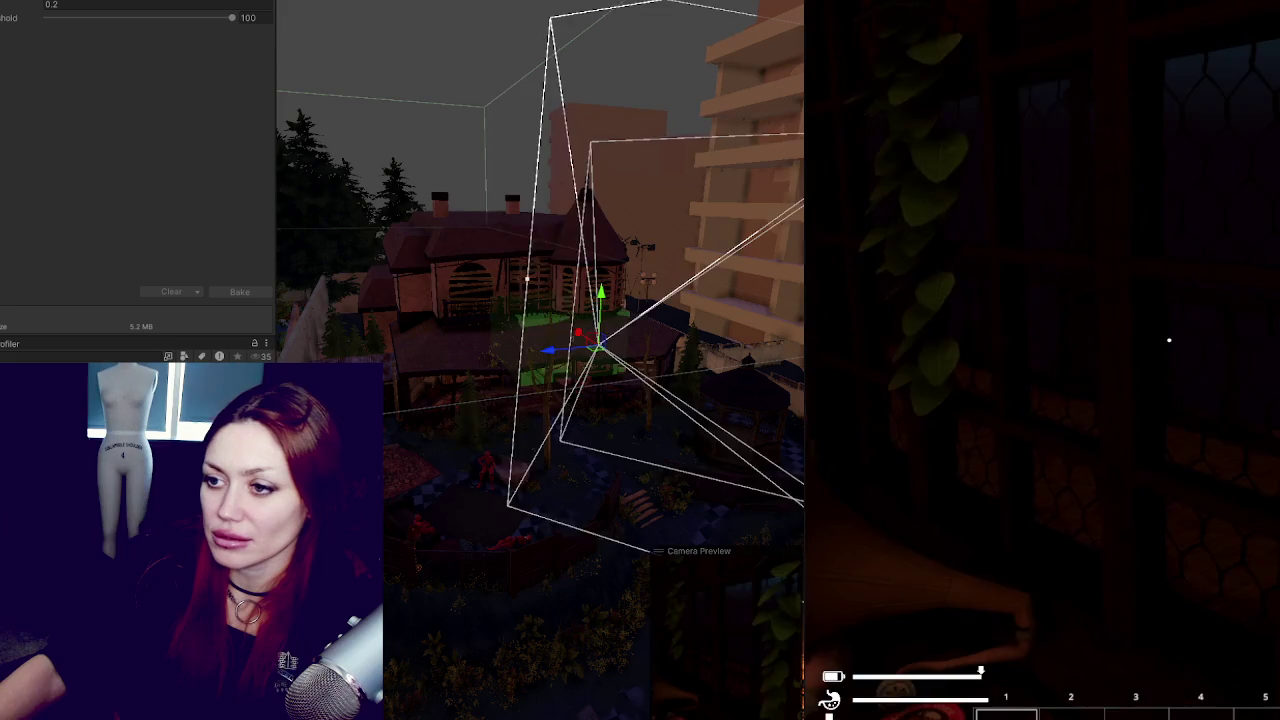
key("w")
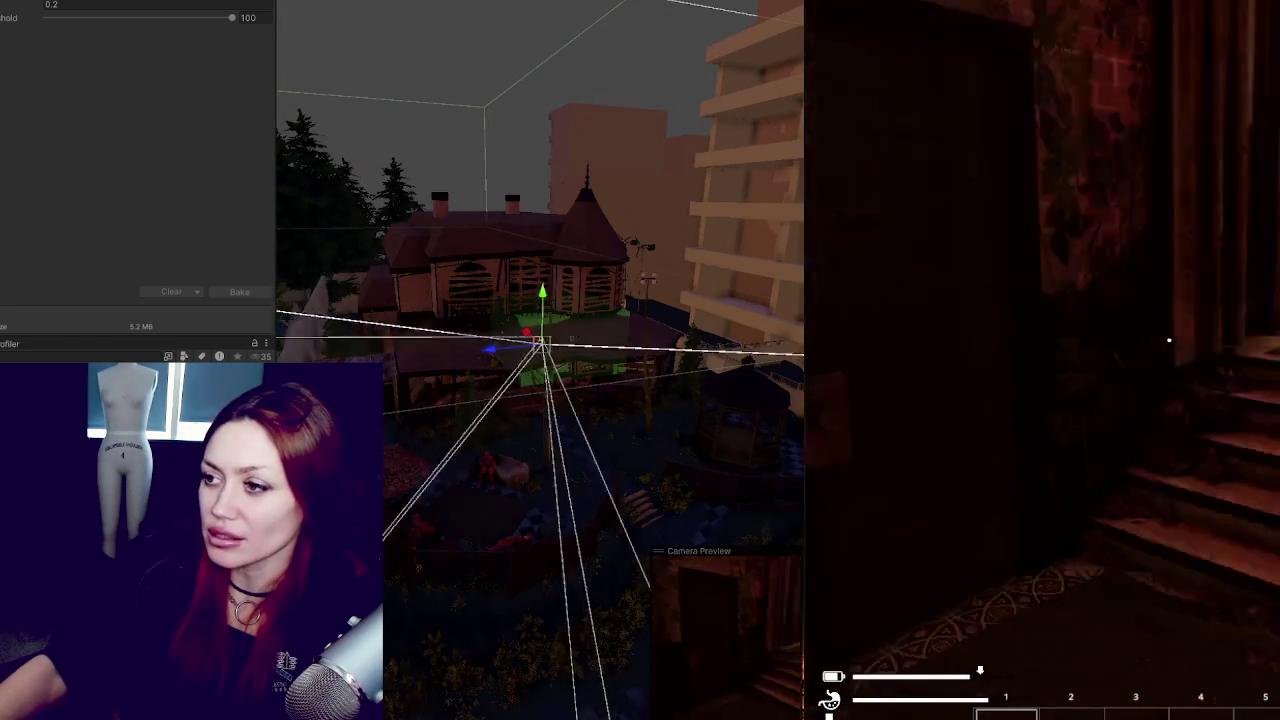
key("w")
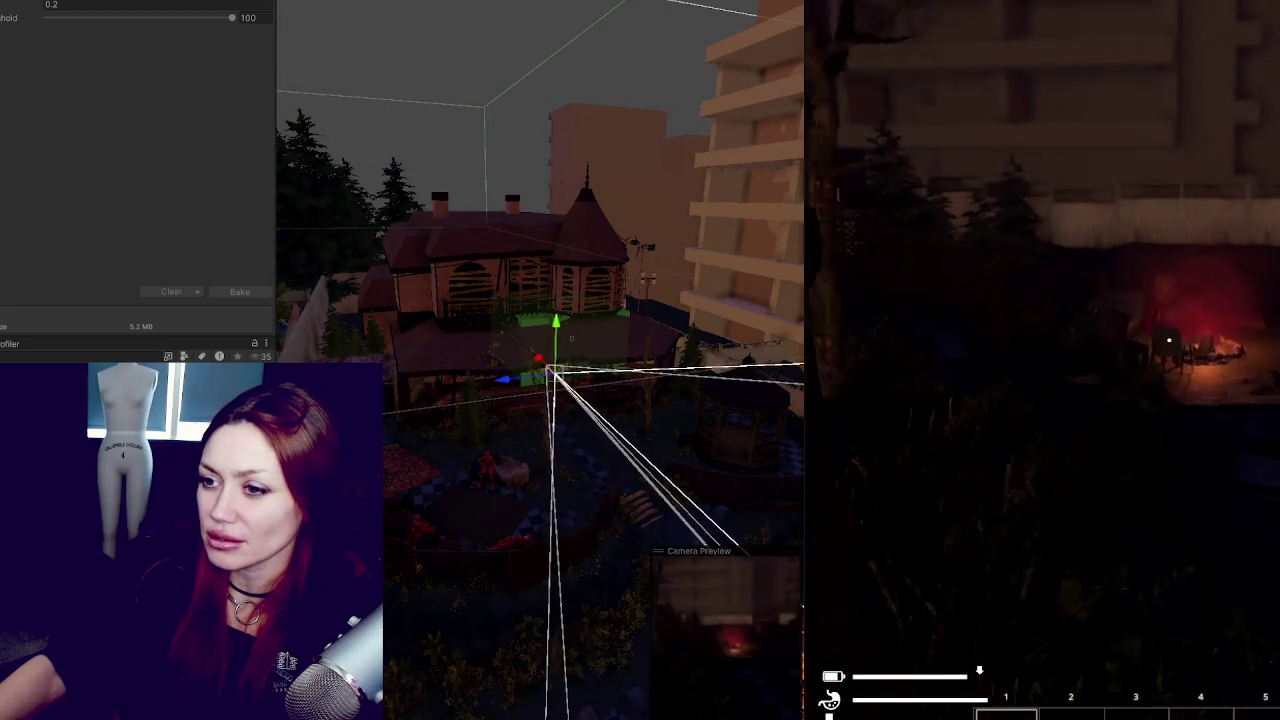
key("w")
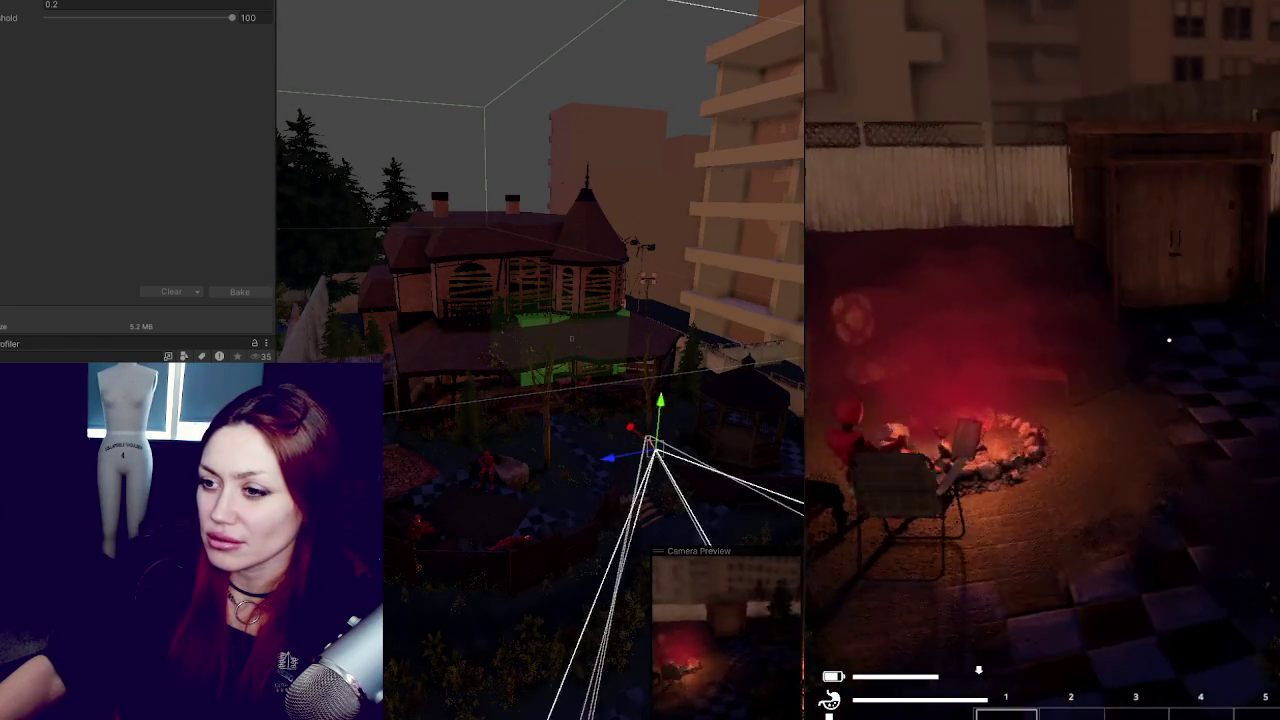
Step: Cross the courtyard past the campfire and boarded wall, lining up with the mansion doorway
key("w")
key("w")
key("w")
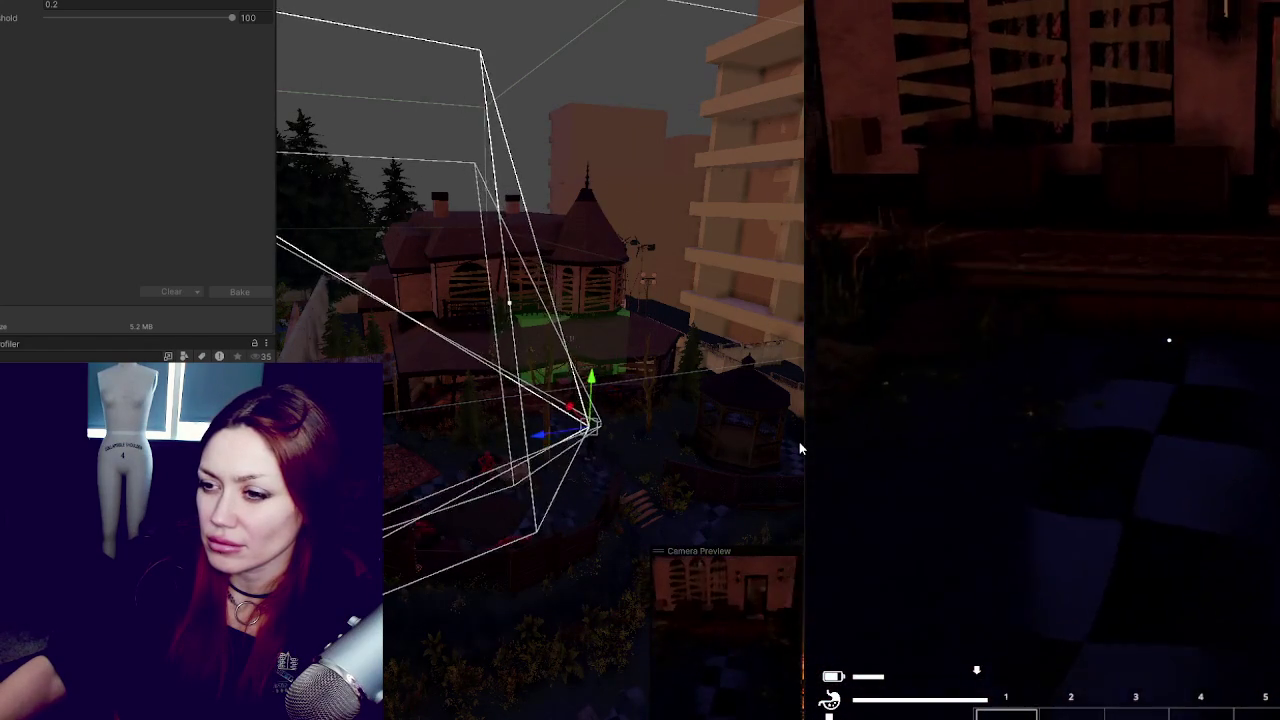
key("w")
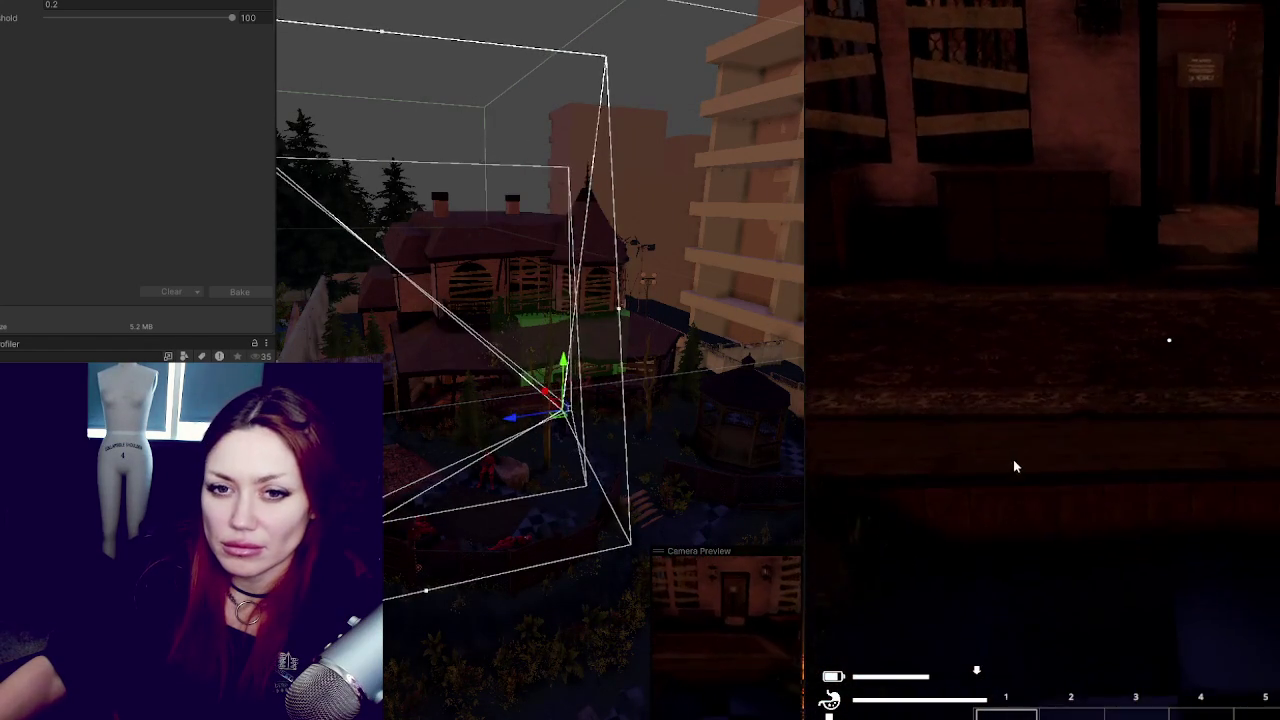
key("w")
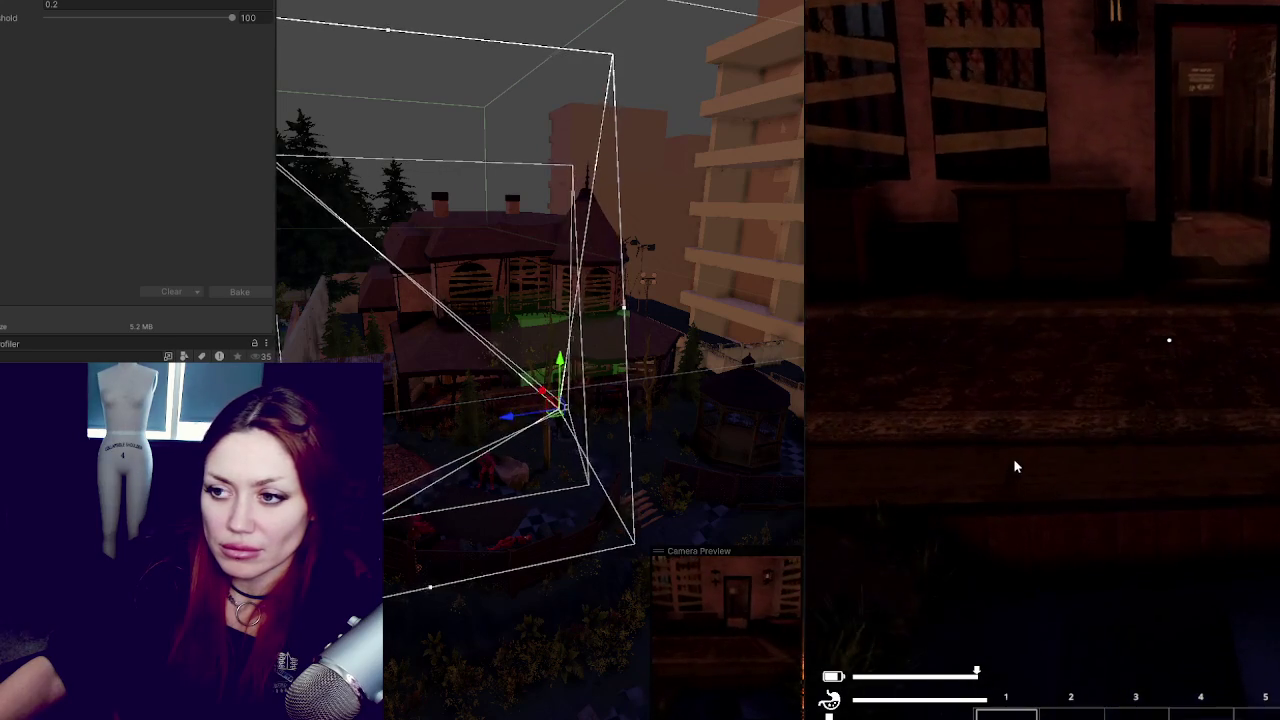
key("s")
key("w")
key("a")
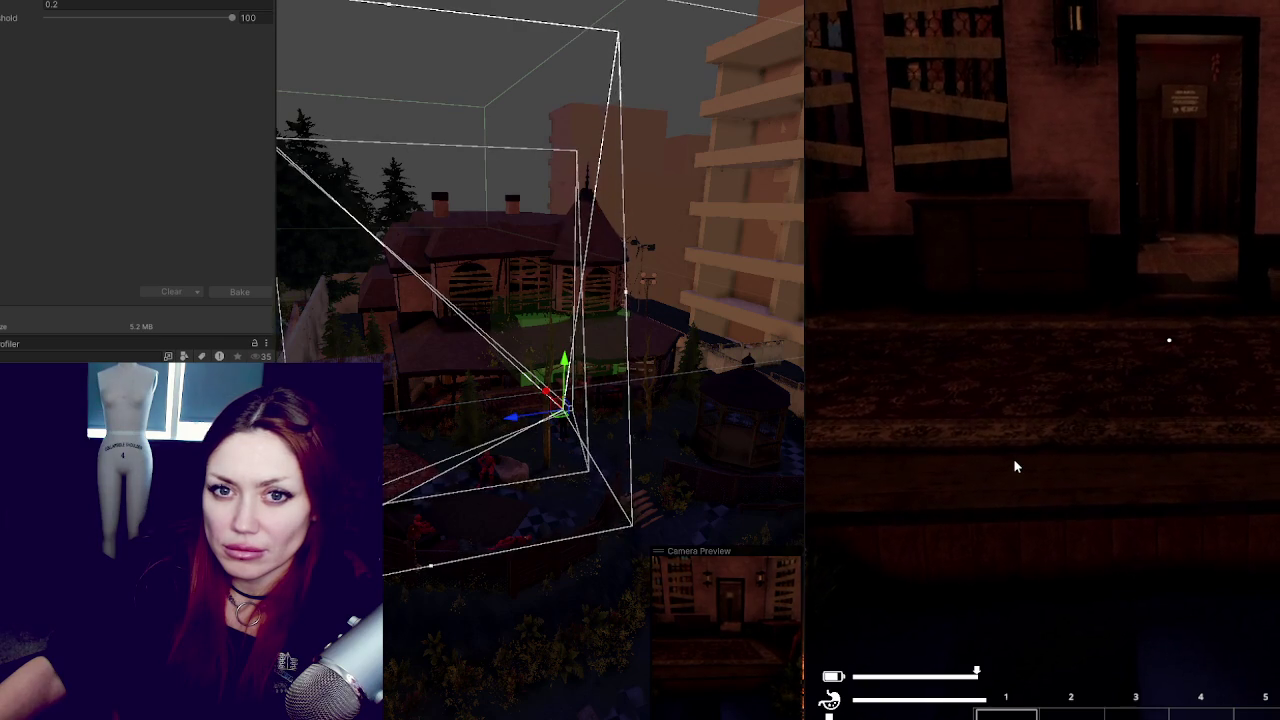
left_click(1015, 469)
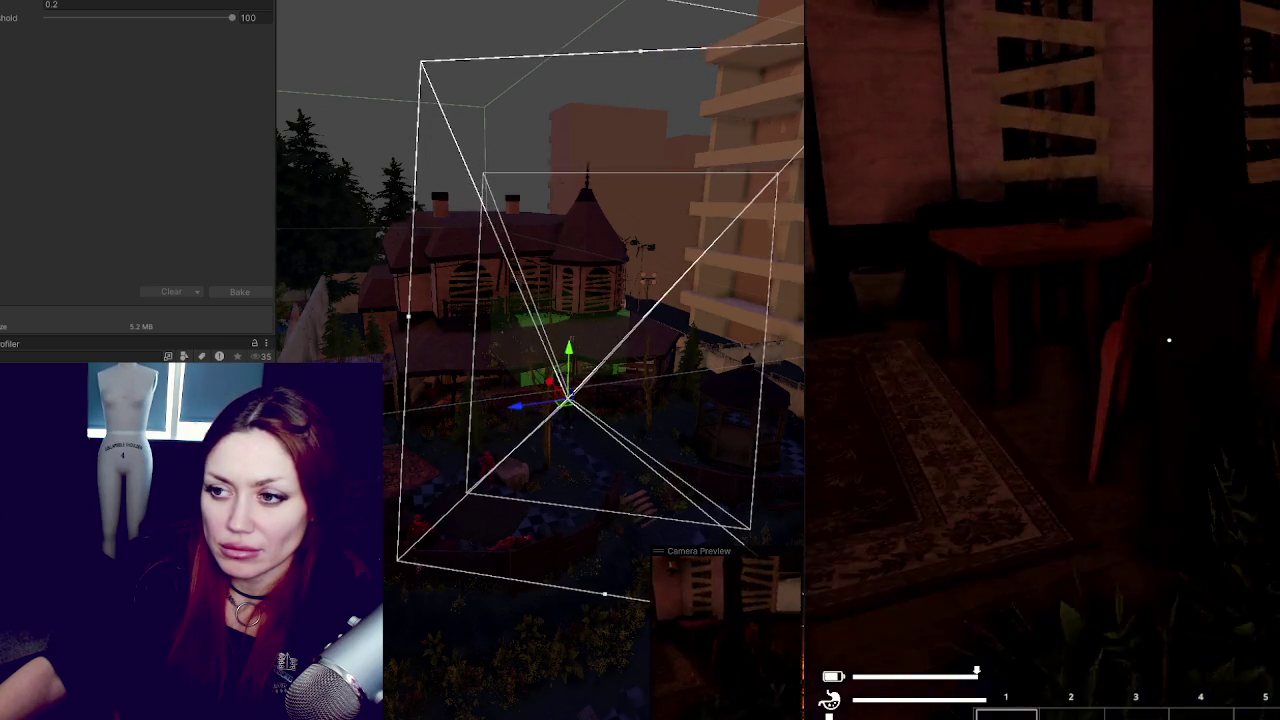
Step: Bring up the in-game stats and inventory overlay with Tab
key("Tab")
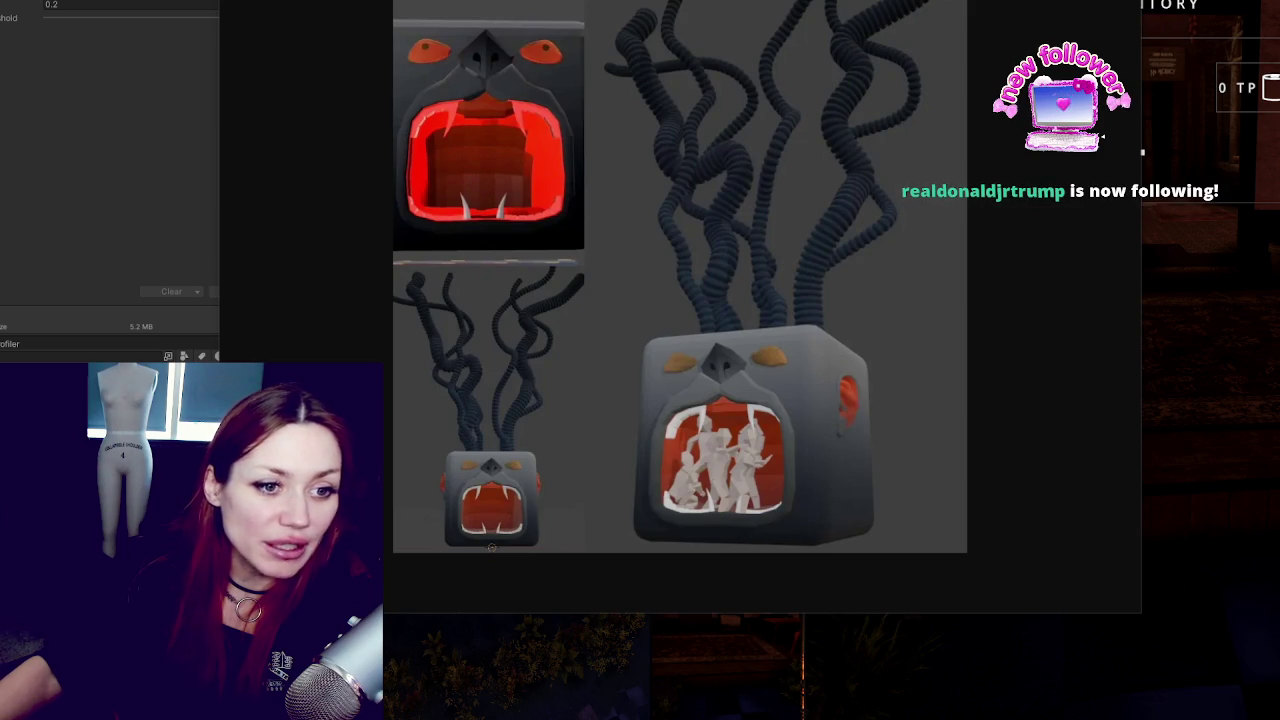
Step: Compare the monster-box render with the hellmouth painting, close the viewer, and switch to the spinning-top video
key("Right")
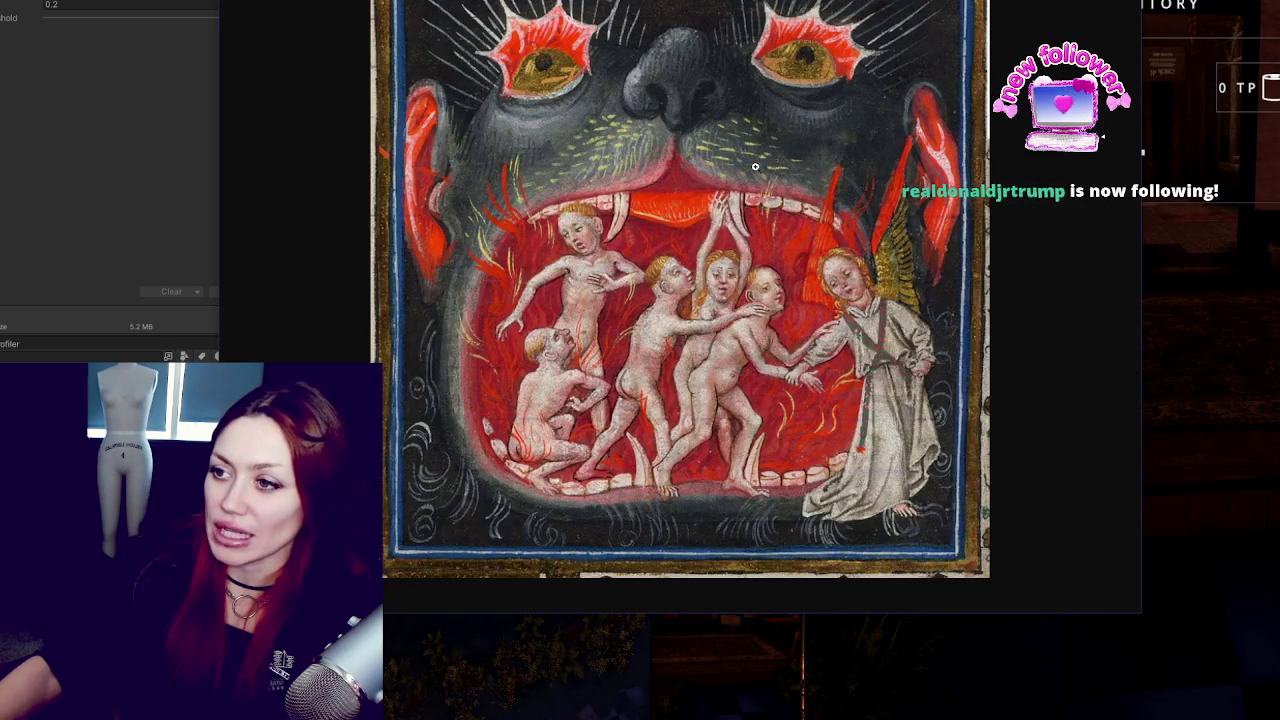
key("Right")
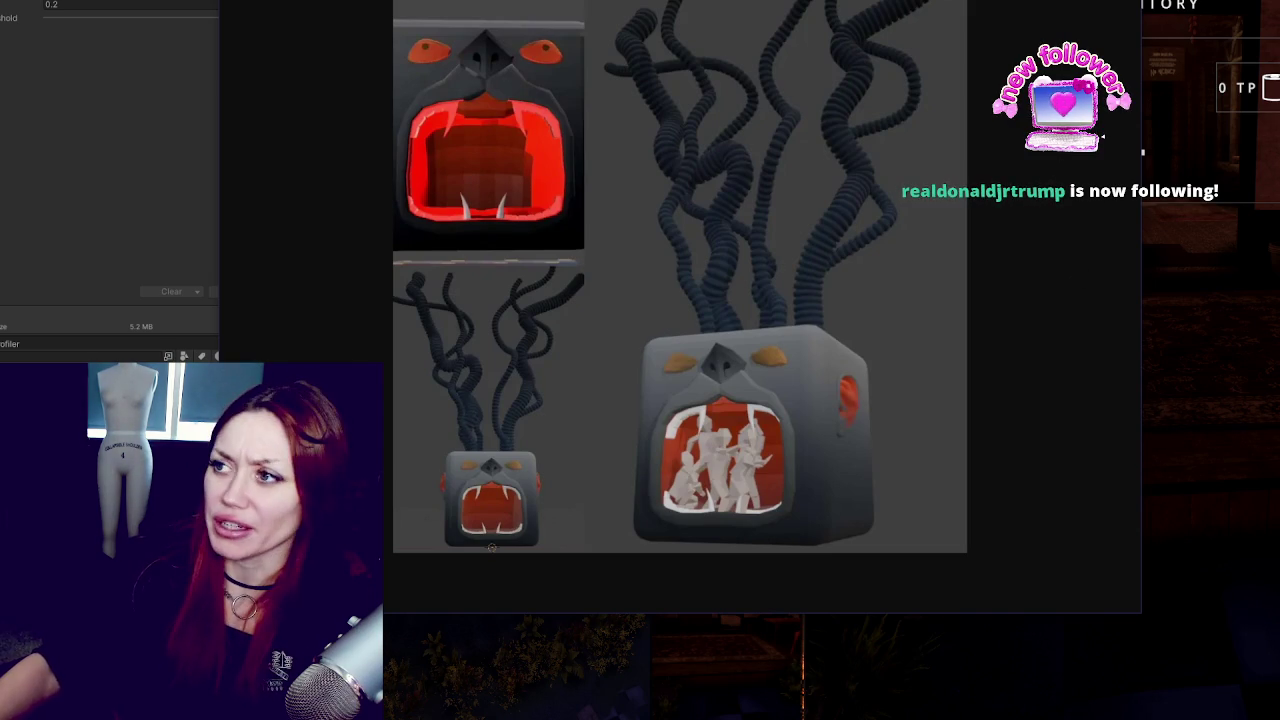
key("Right")
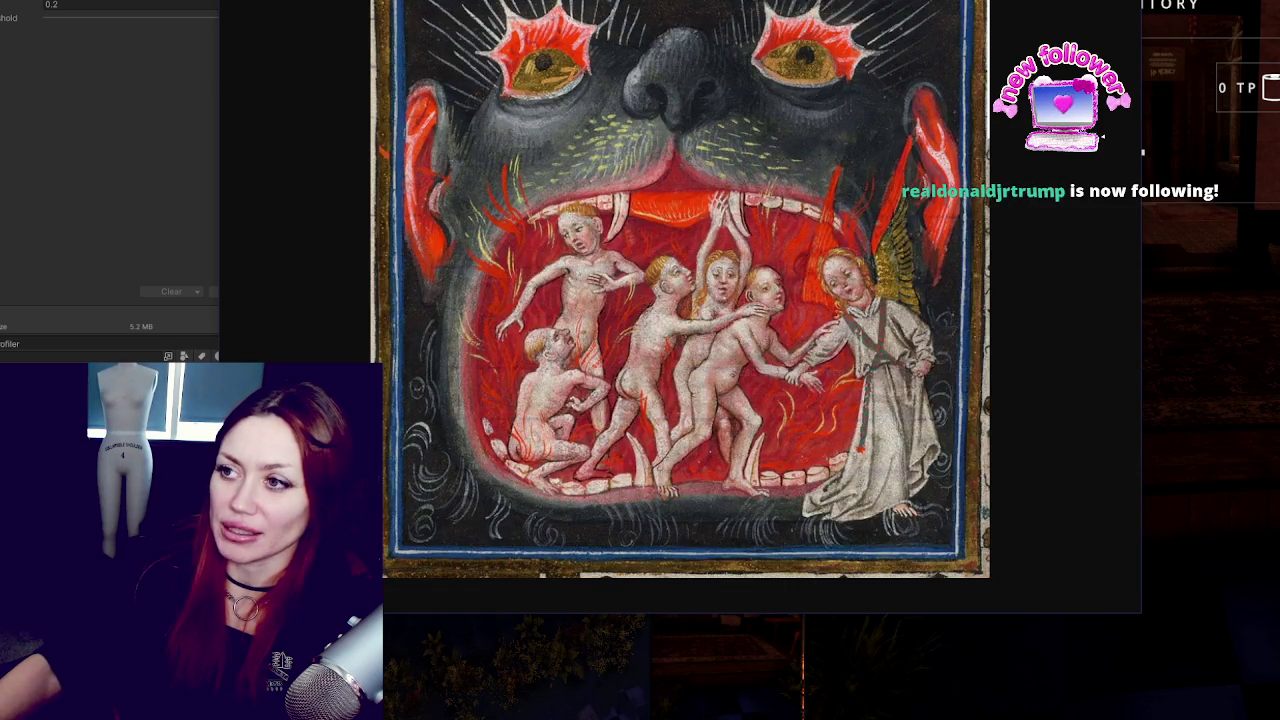
key("Left")
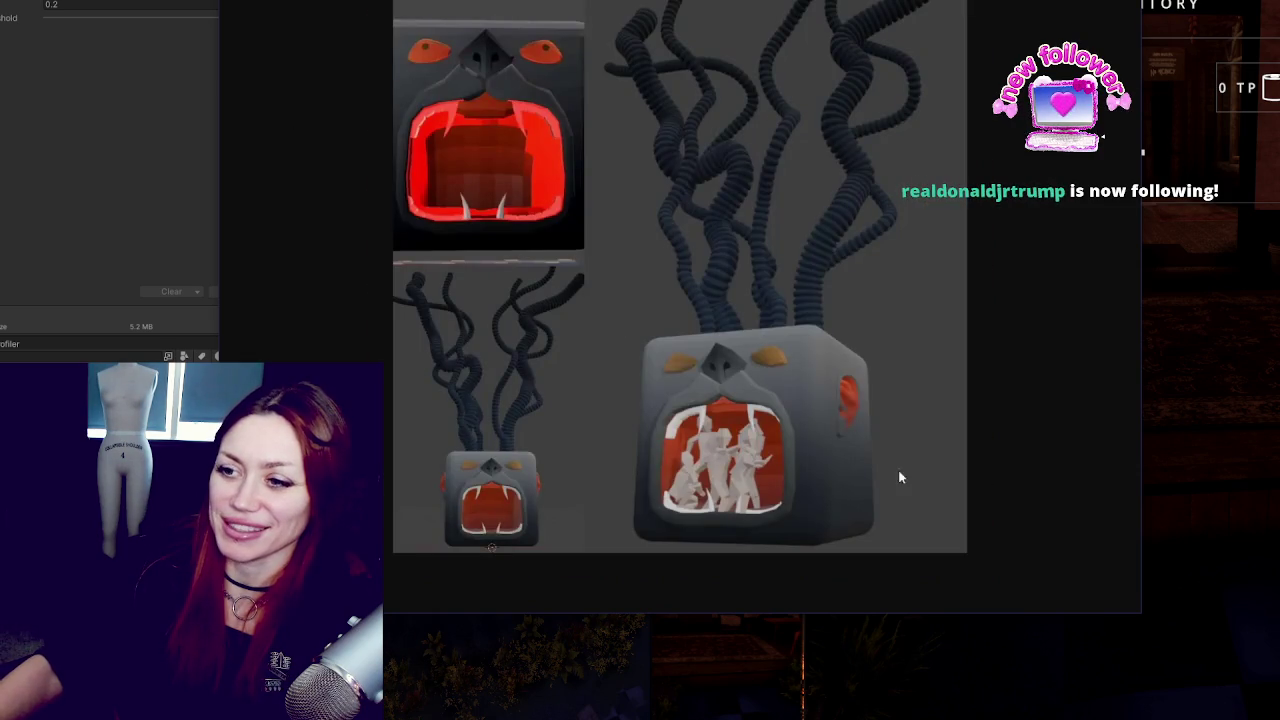
key("Escape")
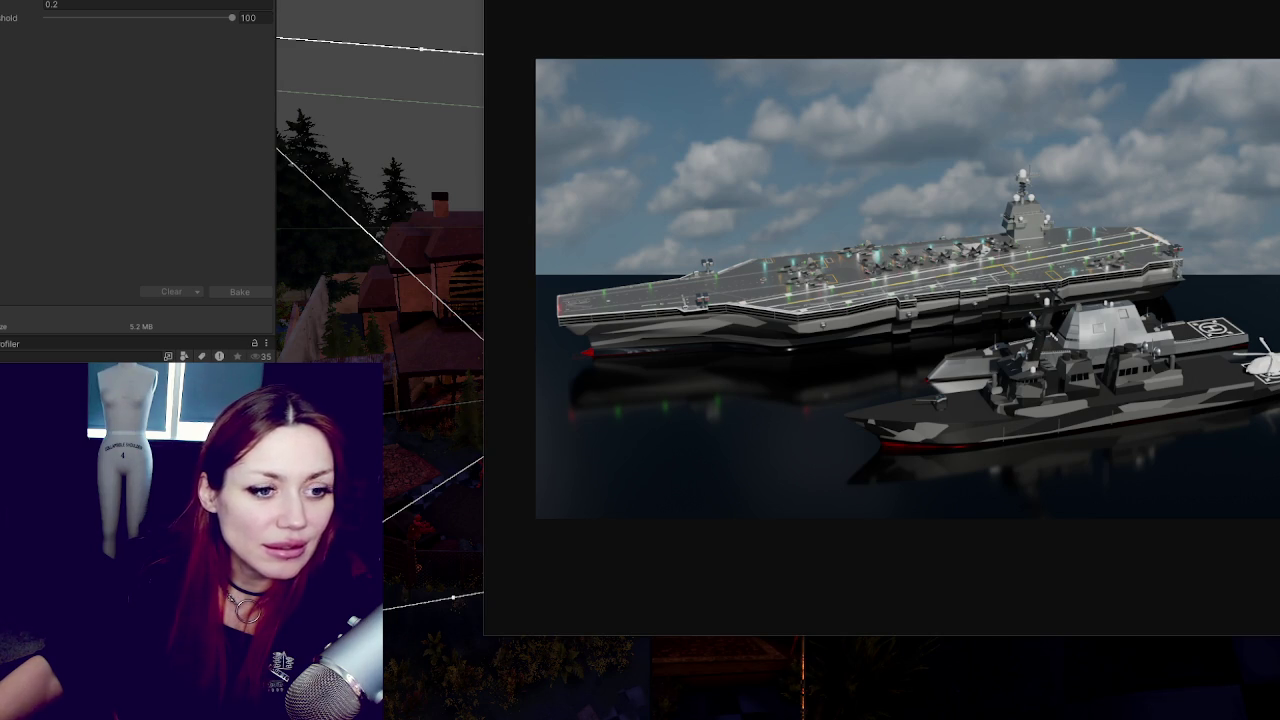
key("alt+Tab")
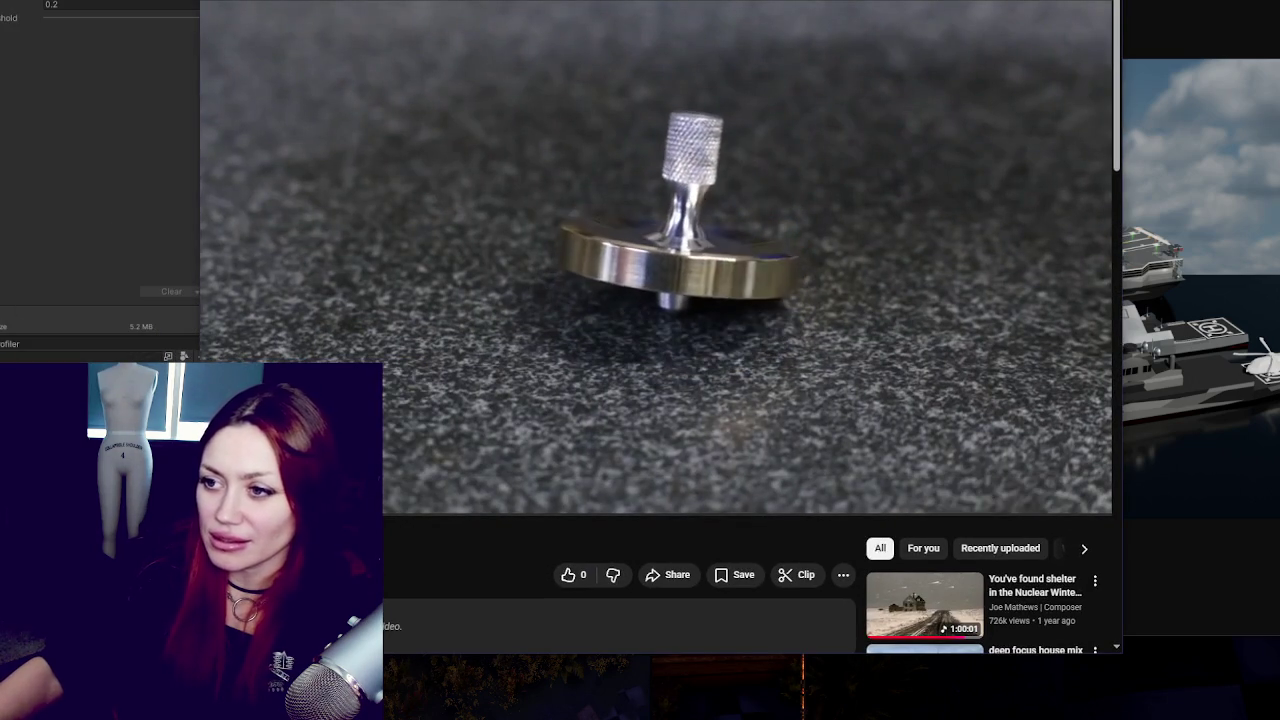